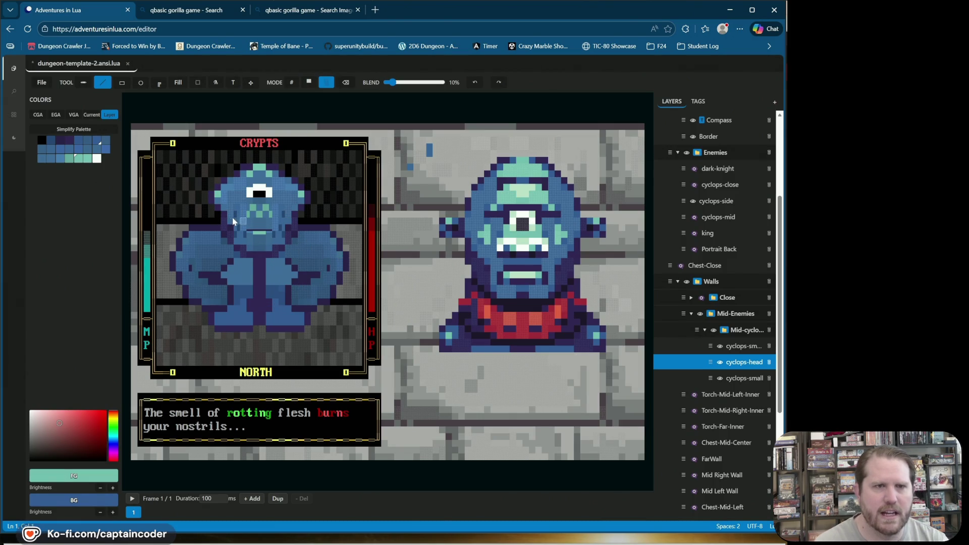
Undo the last face edit and pick a slightly brightened dark purple in plain colour mode.
{"action": "right_click", "coordinate": [228, 231]}
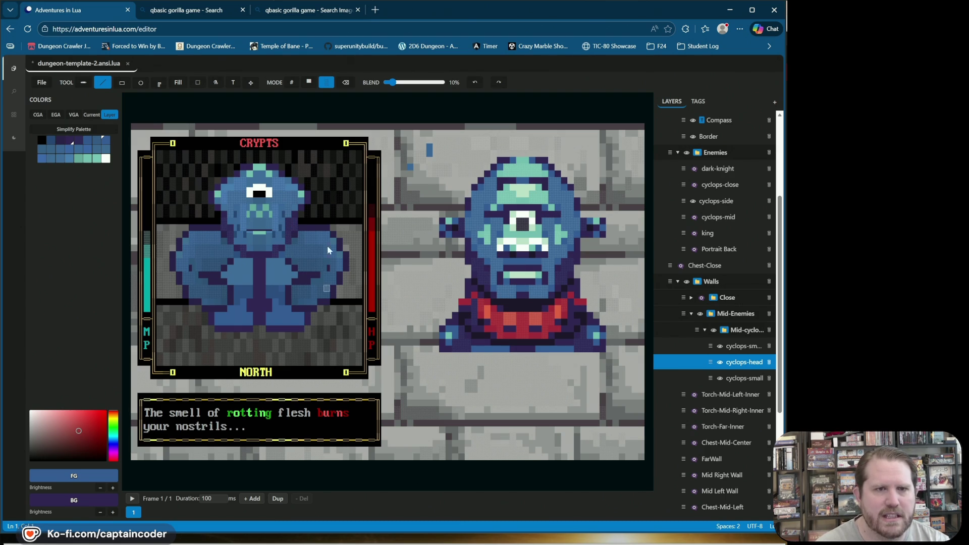
{"action": "left_click", "coordinate": [474, 83]}
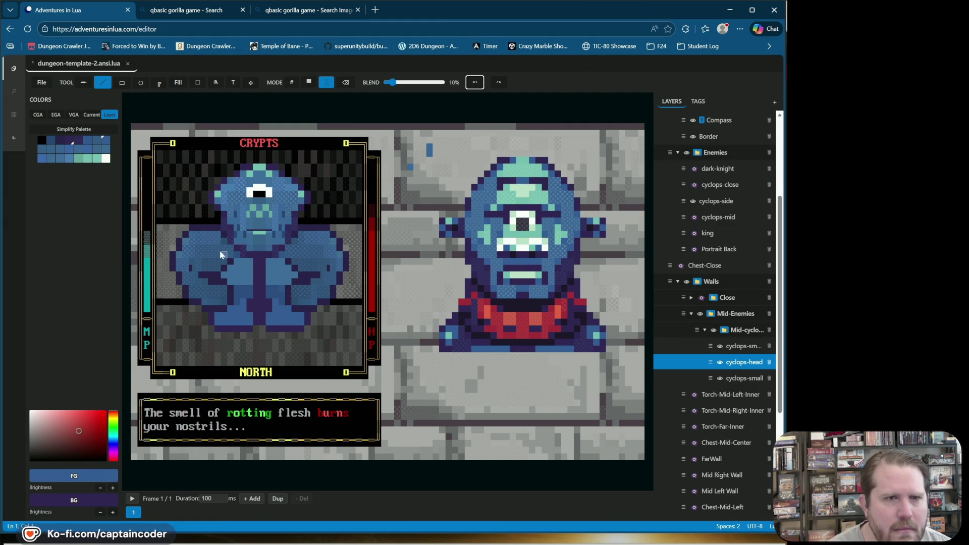
{"action": "left_click", "coordinate": [309, 82]}
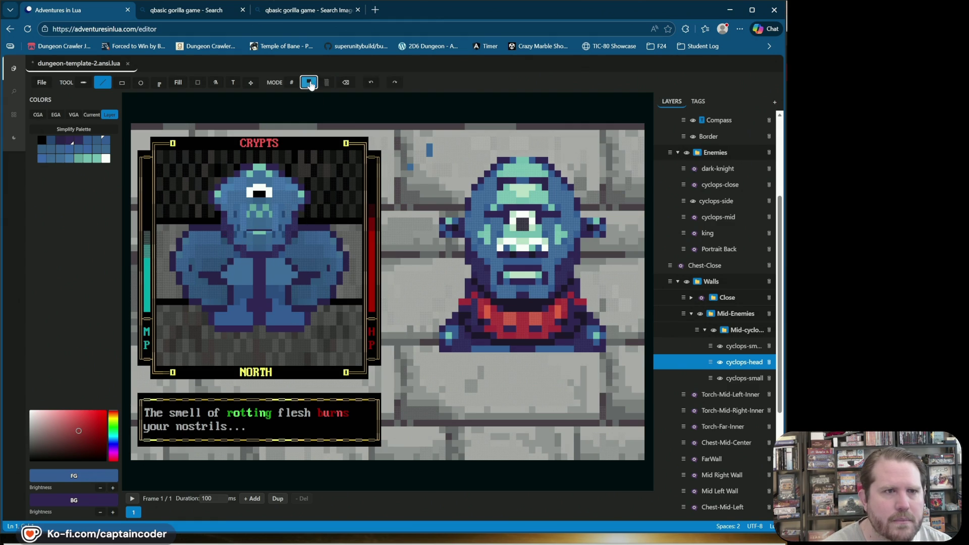
{"action": "left_click", "coordinate": [229, 229], "text": "alt"}
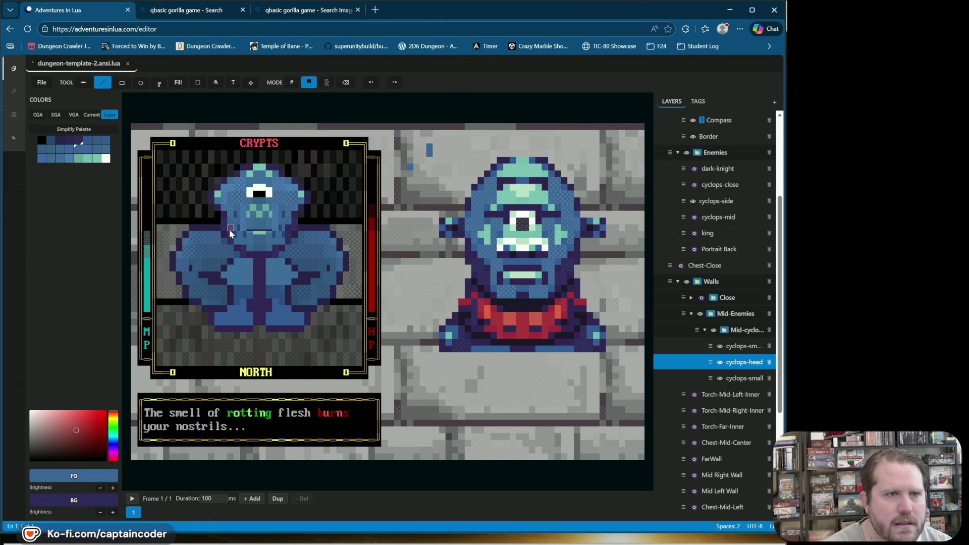
{"action": "left_click", "coordinate": [78, 143]}
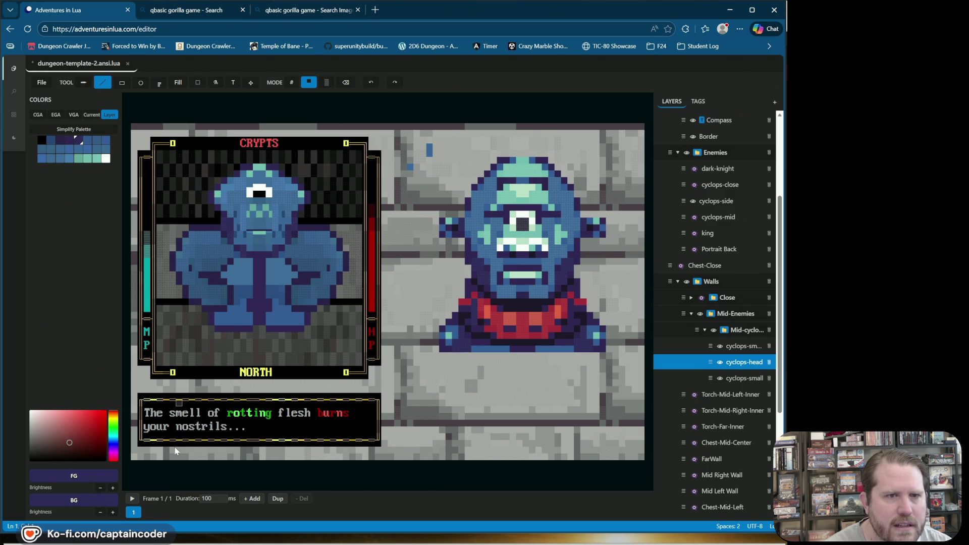
{"action": "left_click", "coordinate": [112, 488]}
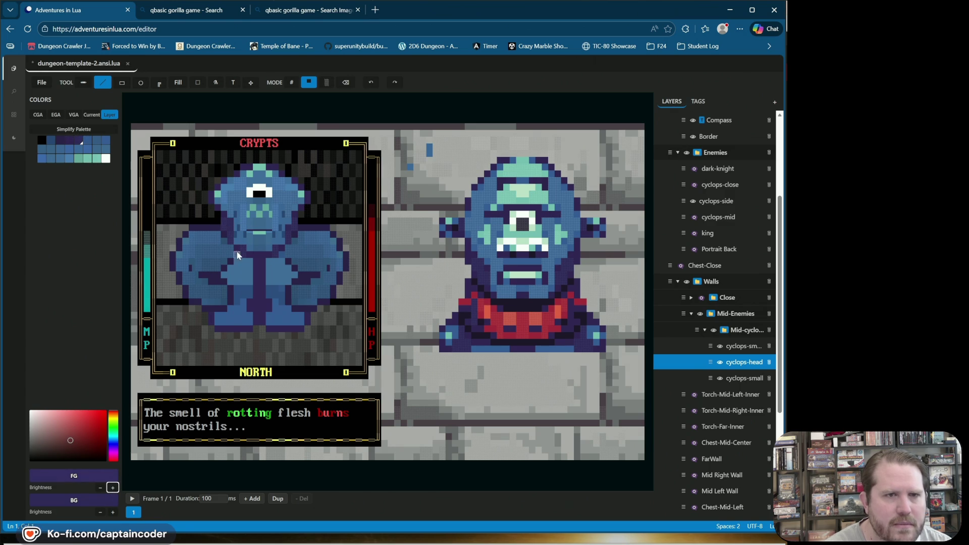
Paint dark purple shading pixels on the cyclops head, then switch to 10% blended painting.
{"action": "left_click", "coordinate": [250, 227]}
{"action": "left_click", "coordinate": [367, 83]}
{"action": "left_click", "coordinate": [230, 219]}
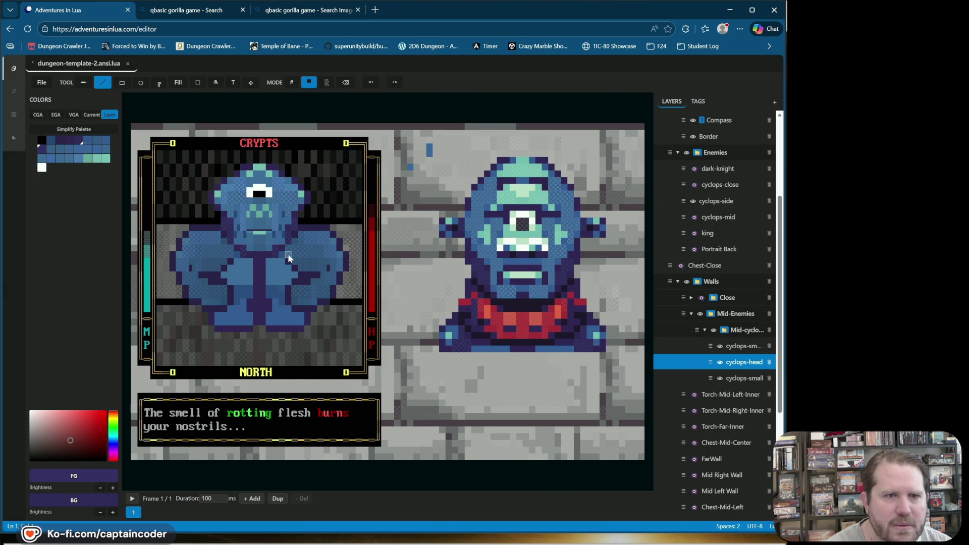
{"action": "left_click", "coordinate": [113, 488]}
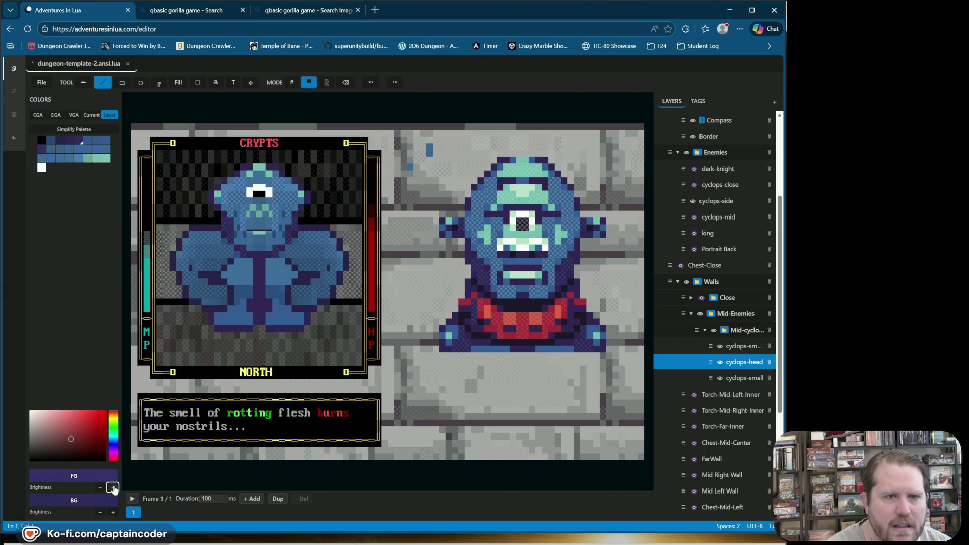
{"action": "left_click", "coordinate": [229, 220]}
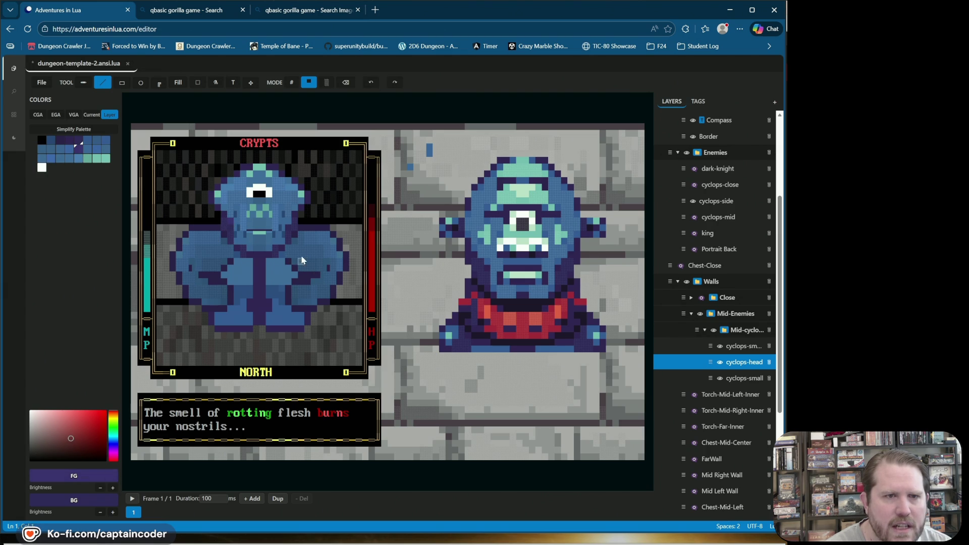
{"action": "right_click", "coordinate": [274, 237]}
{"action": "left_click", "coordinate": [327, 83]}
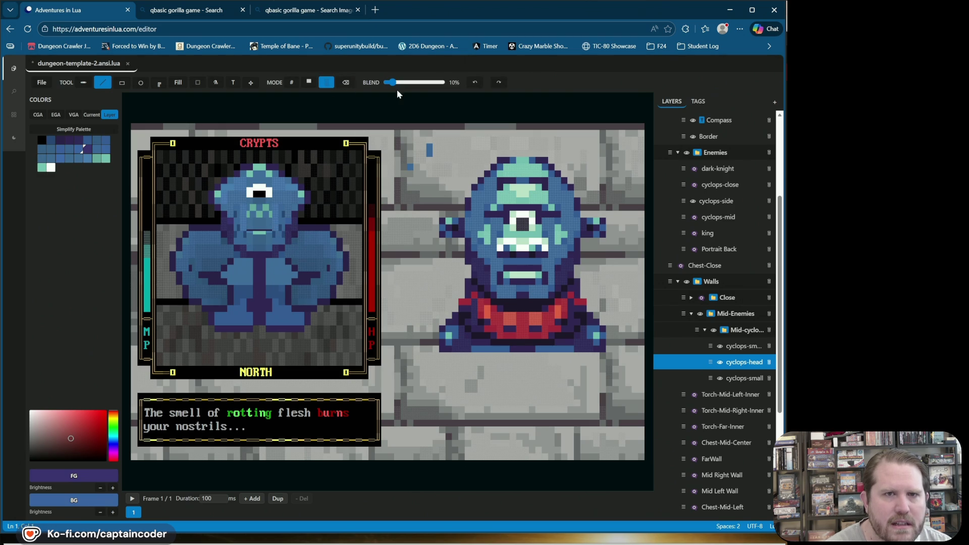
Raise the blend strength through 32% to 42%, then return to character drawing mode.
{"action": "left_click_drag", "start_coordinate": [395, 84], "coordinate": [405, 83]}
{"action": "left_click_drag", "start_coordinate": [405, 82], "coordinate": [410, 83]}
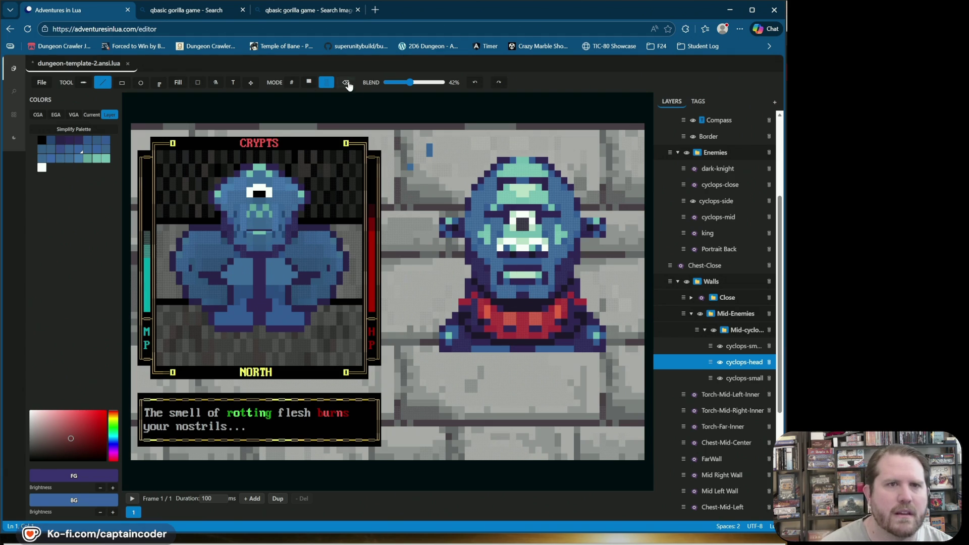
{"action": "left_click", "coordinate": [291, 83]}
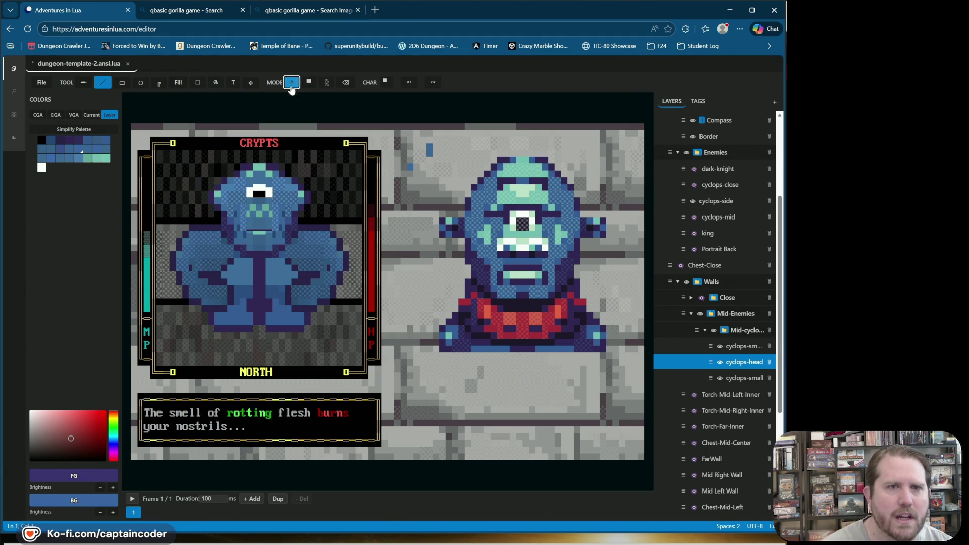
Set dark purple as the drawing colour with an underscore character, and save the scene.
{"action": "left_click", "coordinate": [275, 240], "text": "alt"}
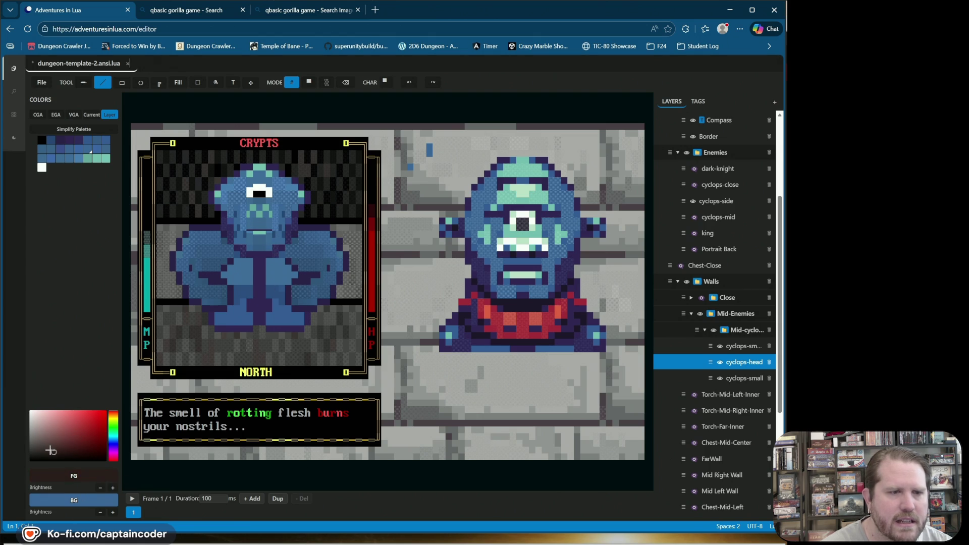
{"action": "left_click", "coordinate": [30, 442]}
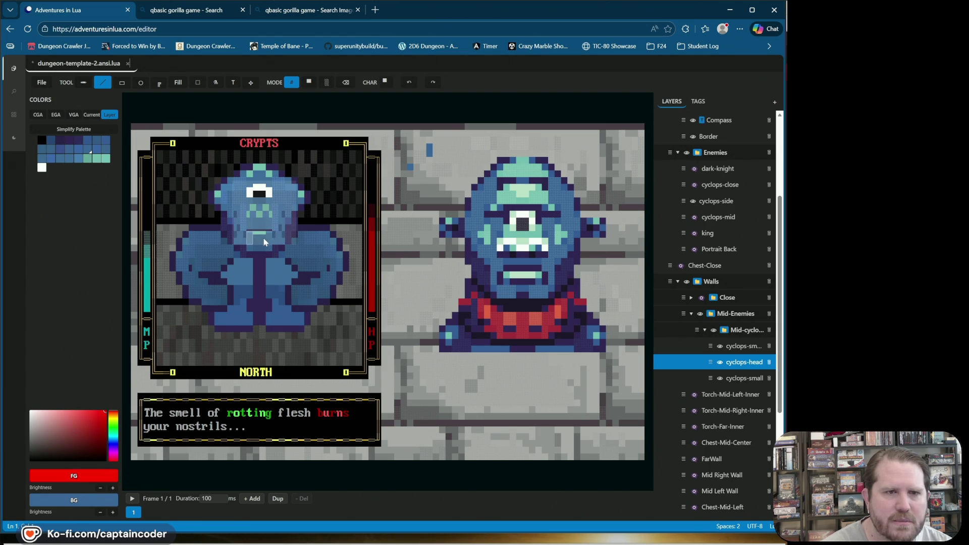
{"action": "left_click", "coordinate": [61, 147]}
{"action": "left_click", "coordinate": [60, 140]}
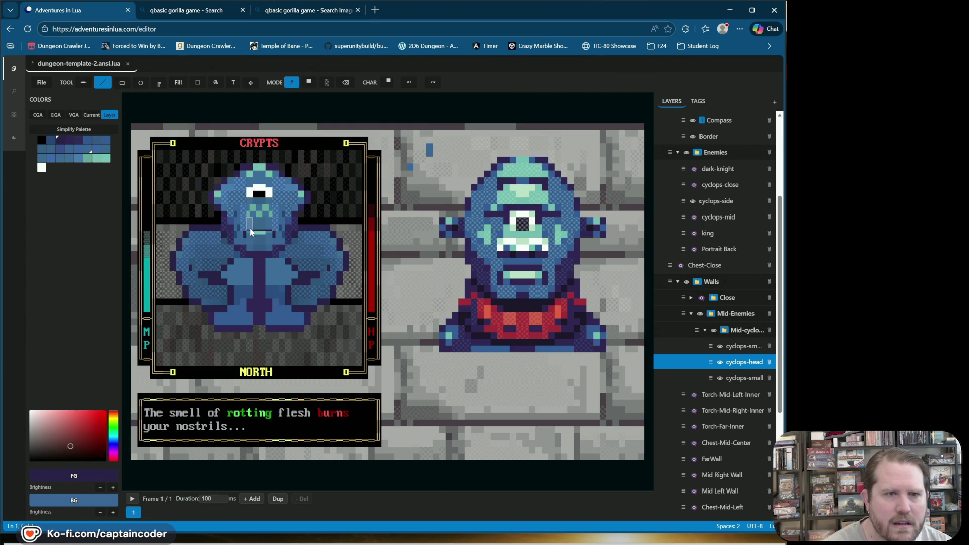
{"action": "key", "text": "underscore"}
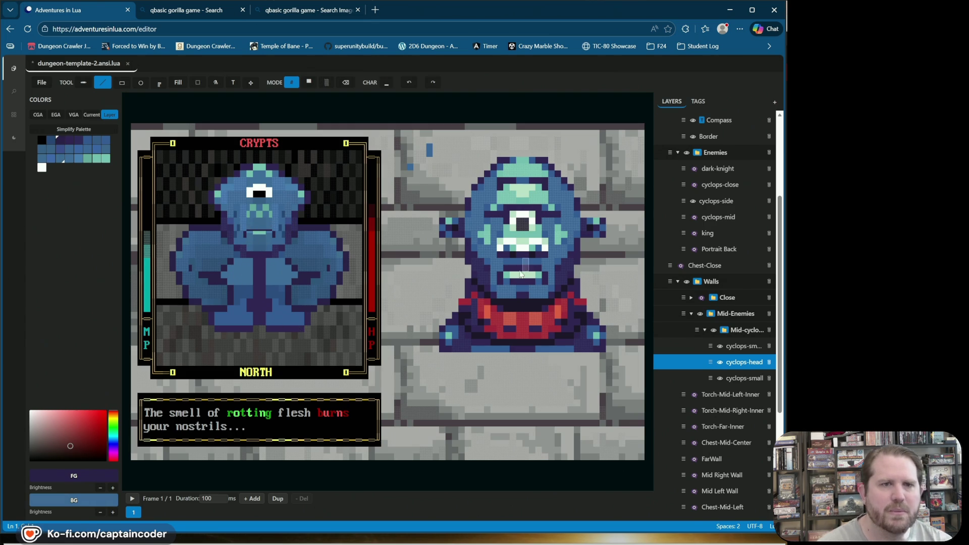
{"action": "key", "text": "ctrl+s"}
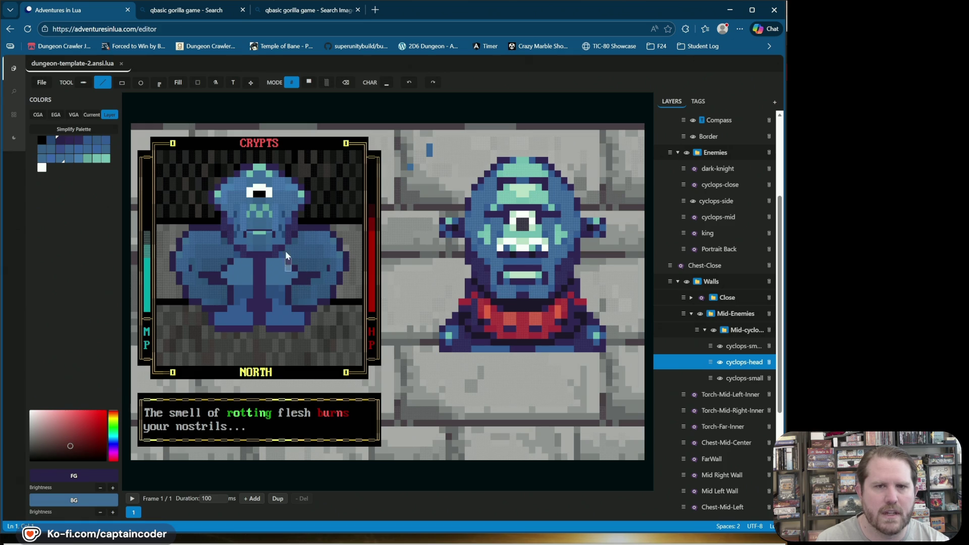
Paint trial teal cells along the cyclops's mouth, then undo them.
{"action": "right_click", "coordinate": [246, 241]}
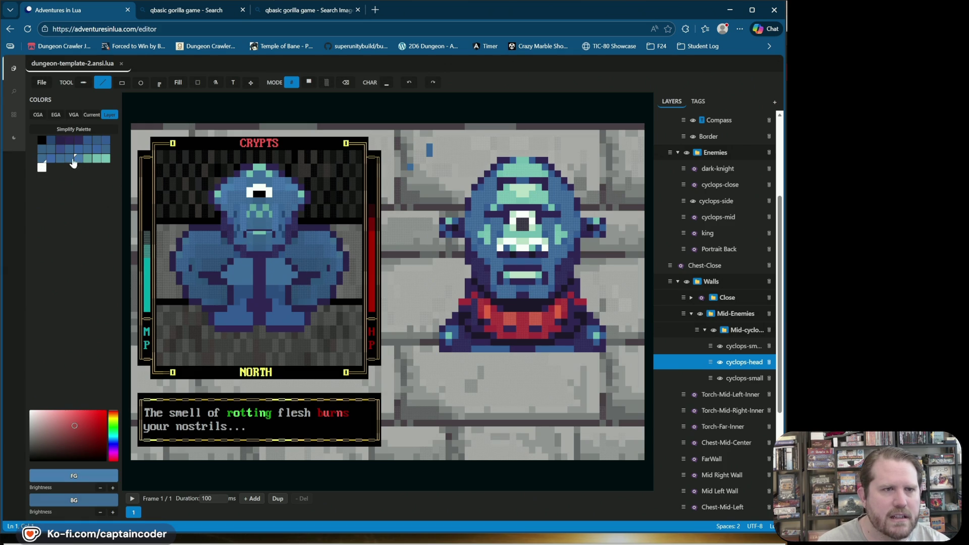
{"action": "left_click", "coordinate": [70, 159]}
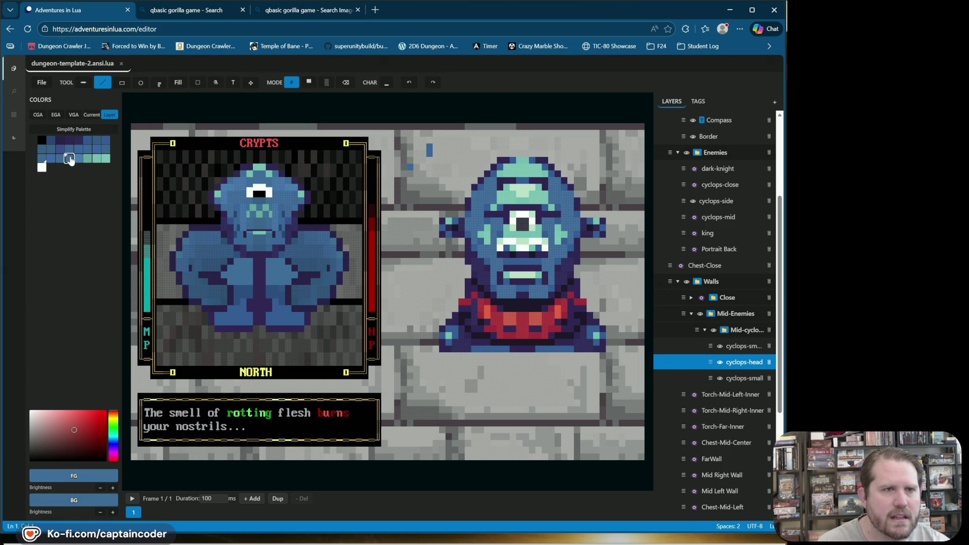
{"action": "left_click", "coordinate": [254, 237]}
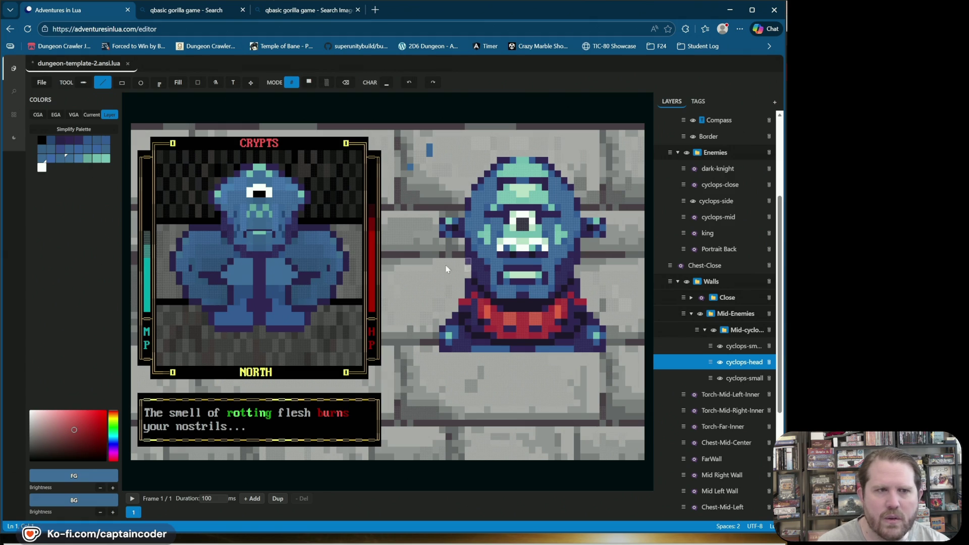
{"action": "left_click", "coordinate": [88, 160]}
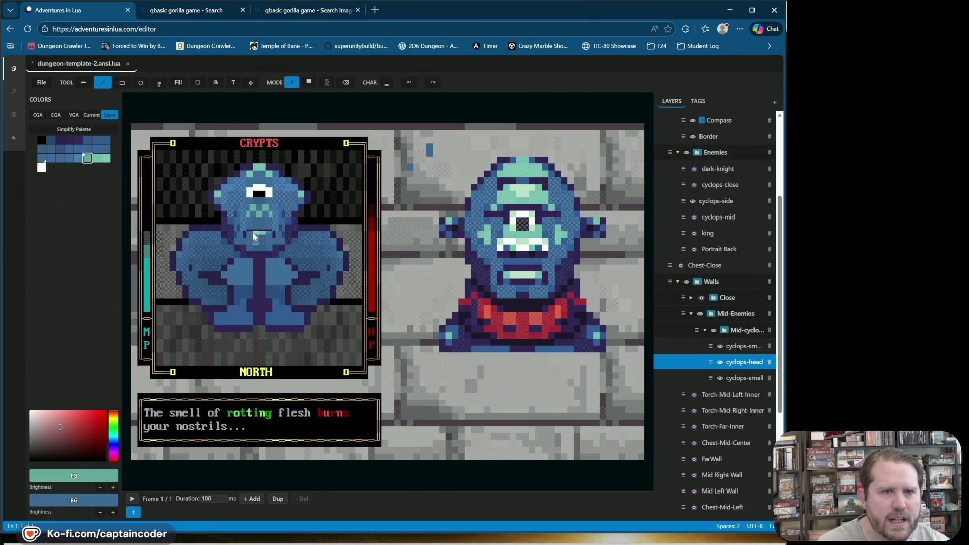
{"action": "left_click_drag", "start_coordinate": [248, 235], "coordinate": [262, 245]}
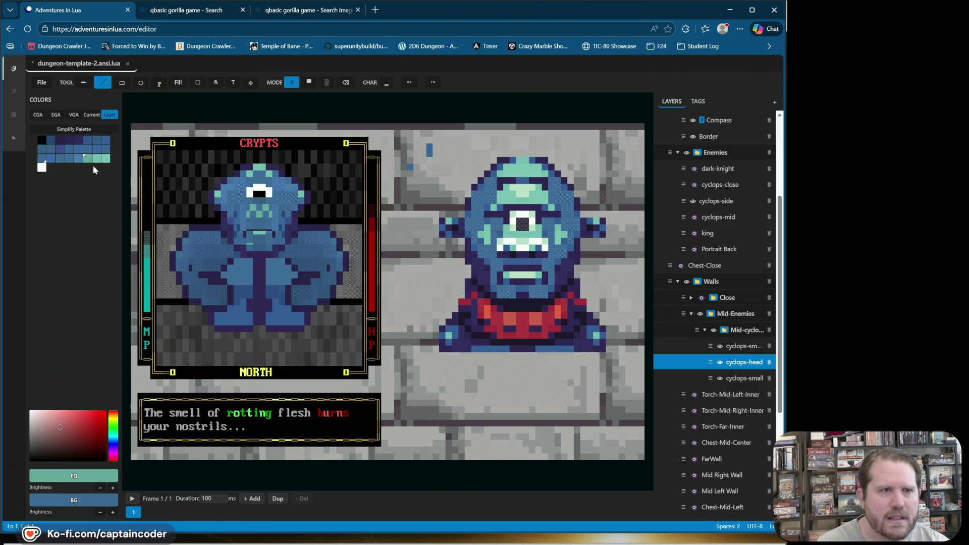
{"action": "left_click", "coordinate": [42, 159]}
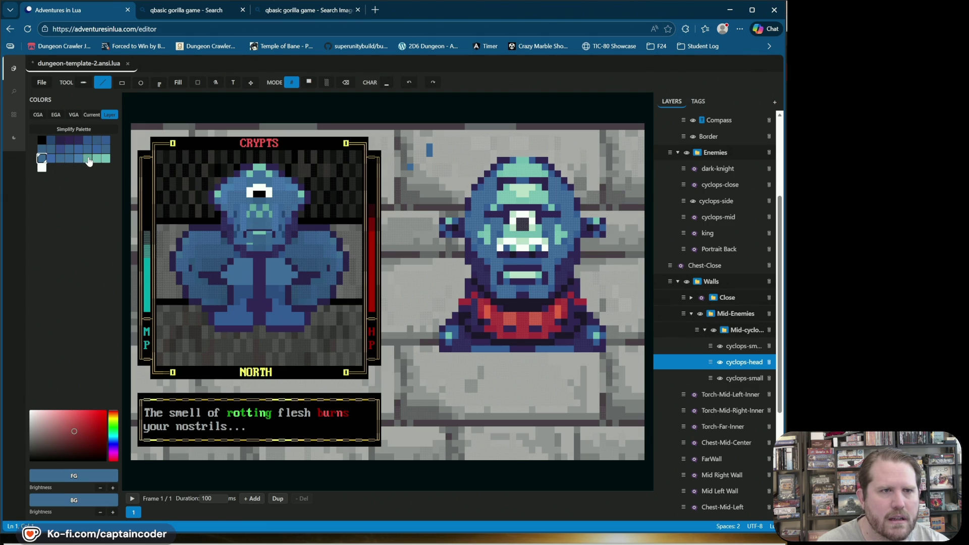
{"action": "right_click", "coordinate": [89, 160]}
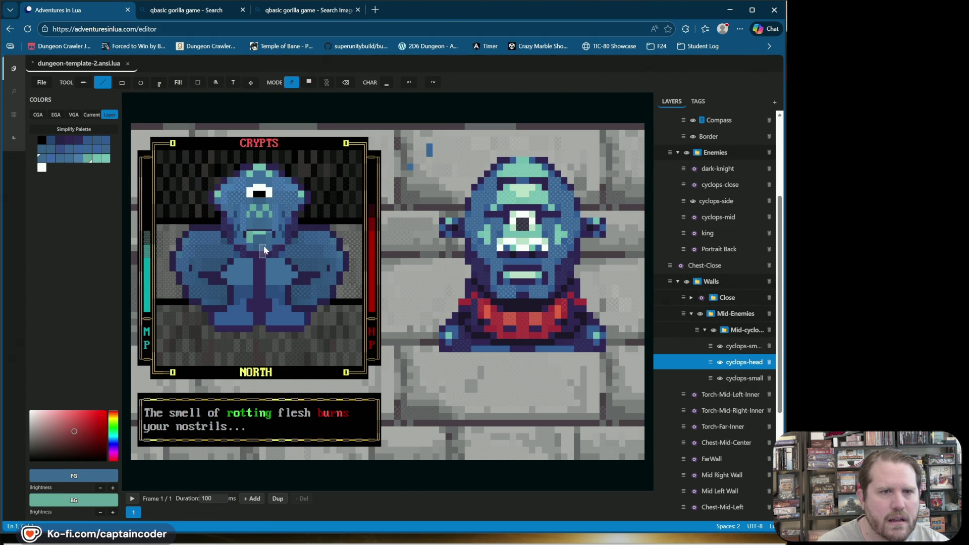
{"action": "left_click", "coordinate": [408, 82]}
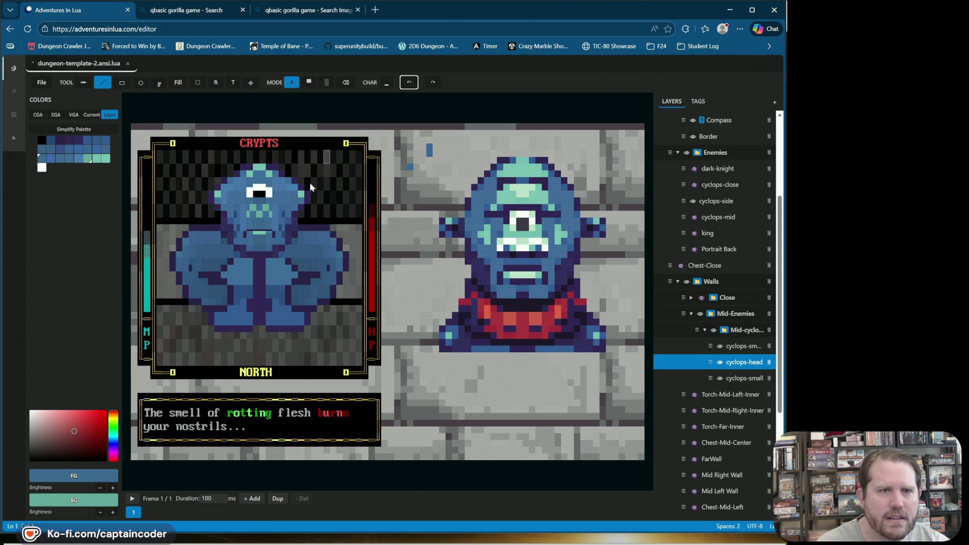
Reset the background to blue, set an overline drawing character, and choose teal.
{"action": "right_click", "coordinate": [249, 240]}
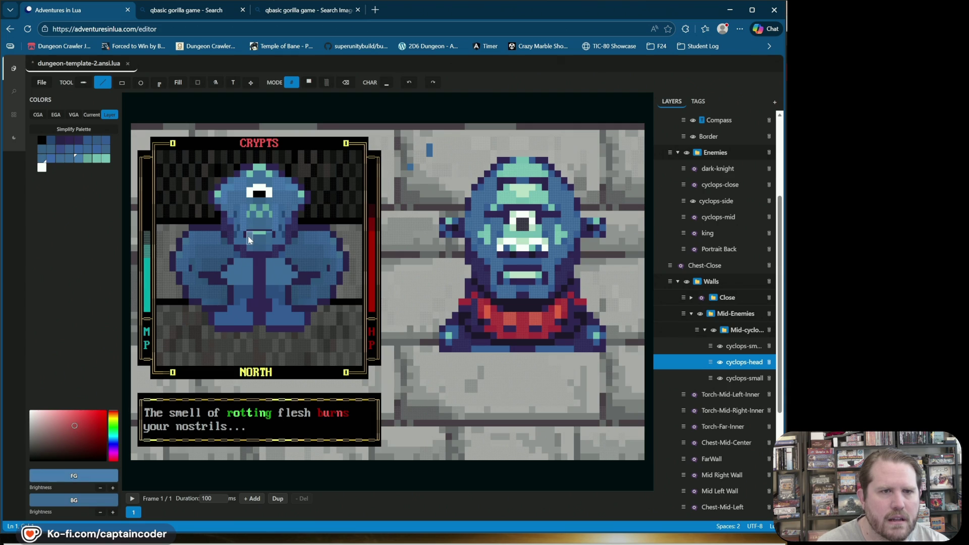
{"action": "left_click", "coordinate": [409, 82]}
{"action": "right_click", "coordinate": [253, 240]}
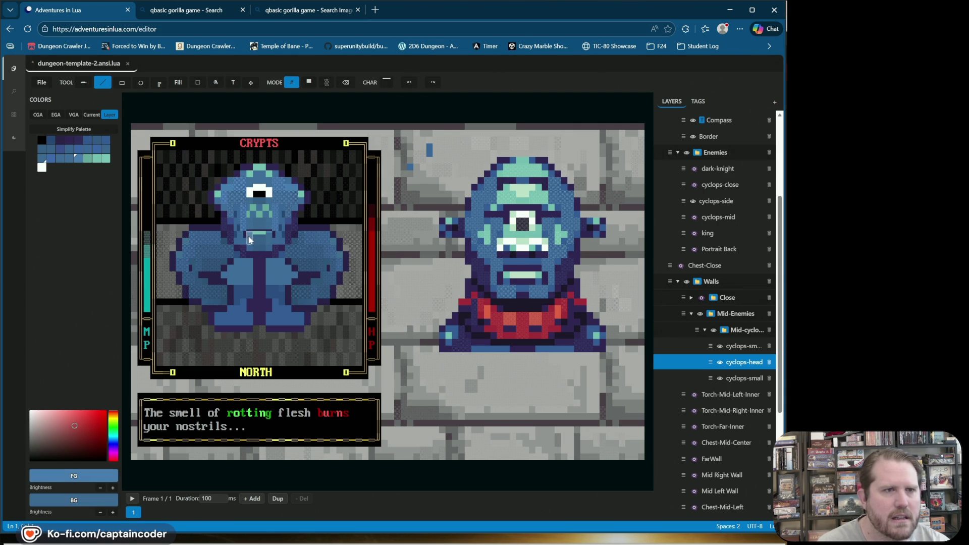
{"action": "left_click", "coordinate": [88, 159]}
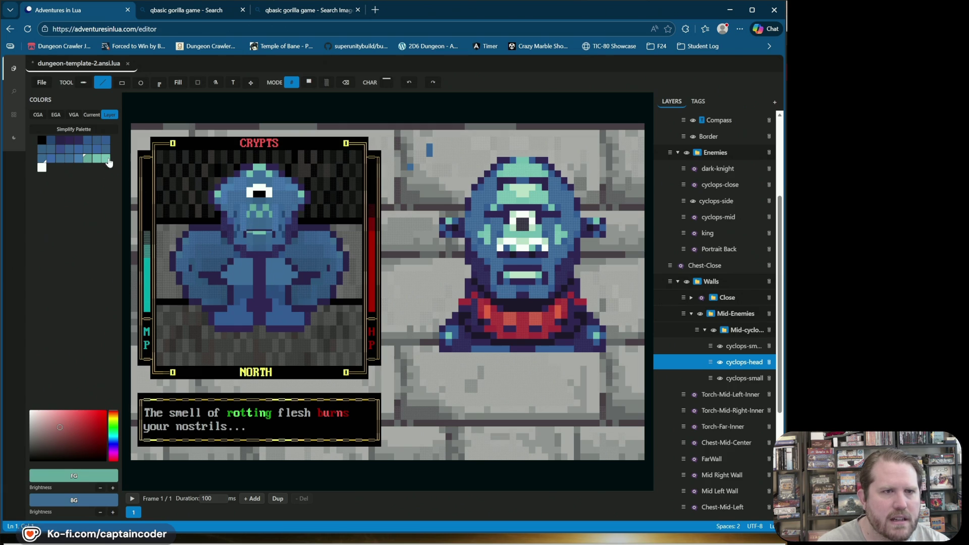
{"action": "left_click", "coordinate": [96, 160]}
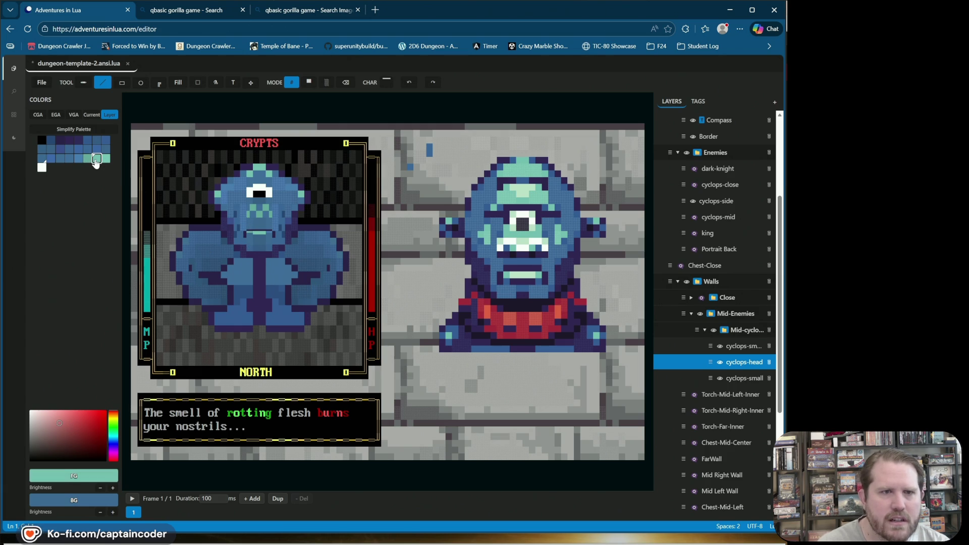
{"action": "left_click", "coordinate": [88, 159]}
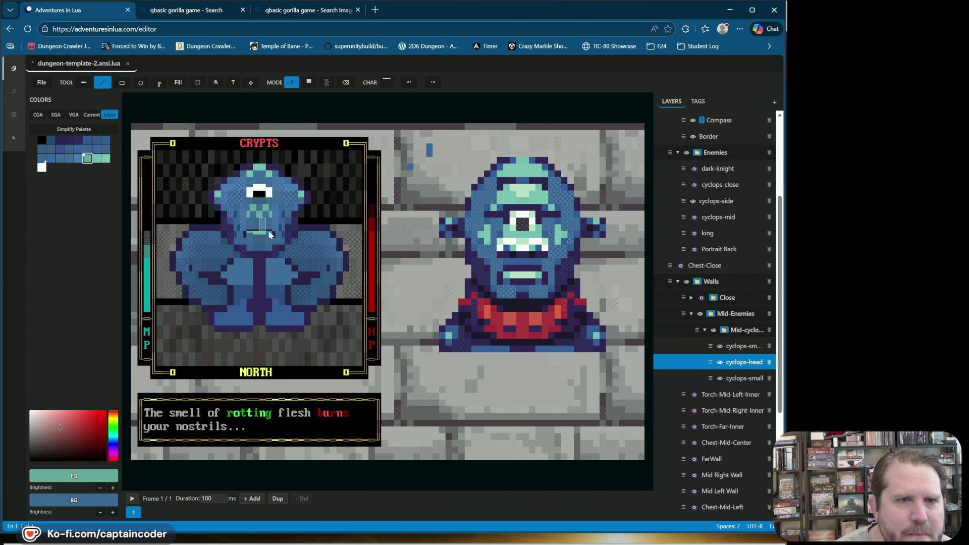
Try a light teal tongue under the mouth, undo it, set light teal as second colour, and save.
{"action": "key", "text": "x"}
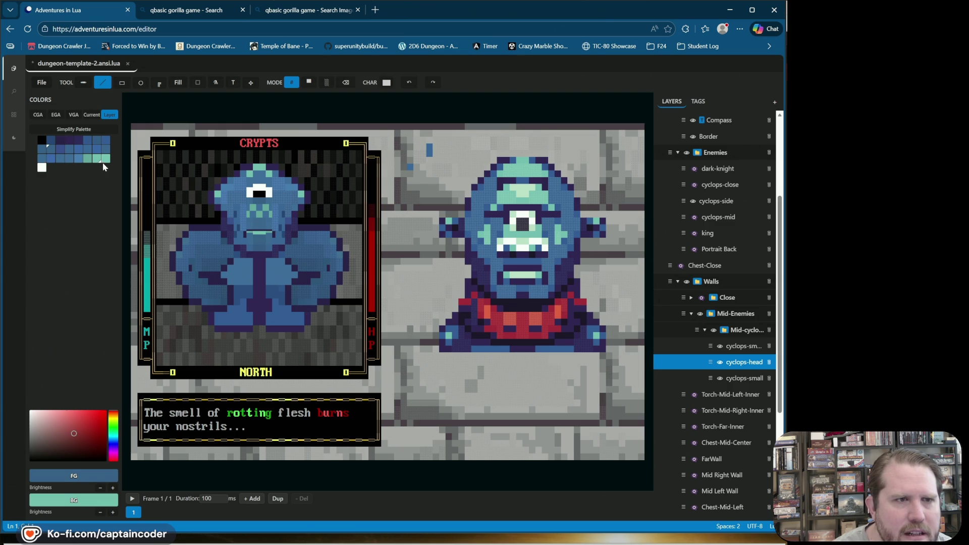
{"action": "left_click", "coordinate": [105, 158]}
{"action": "left_click", "coordinate": [254, 234]}
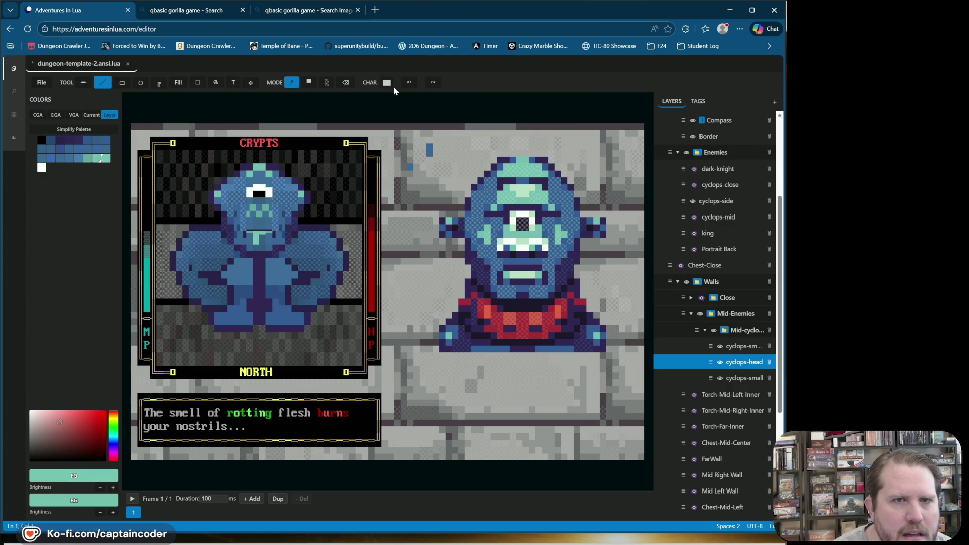
{"action": "left_click", "coordinate": [409, 82]}
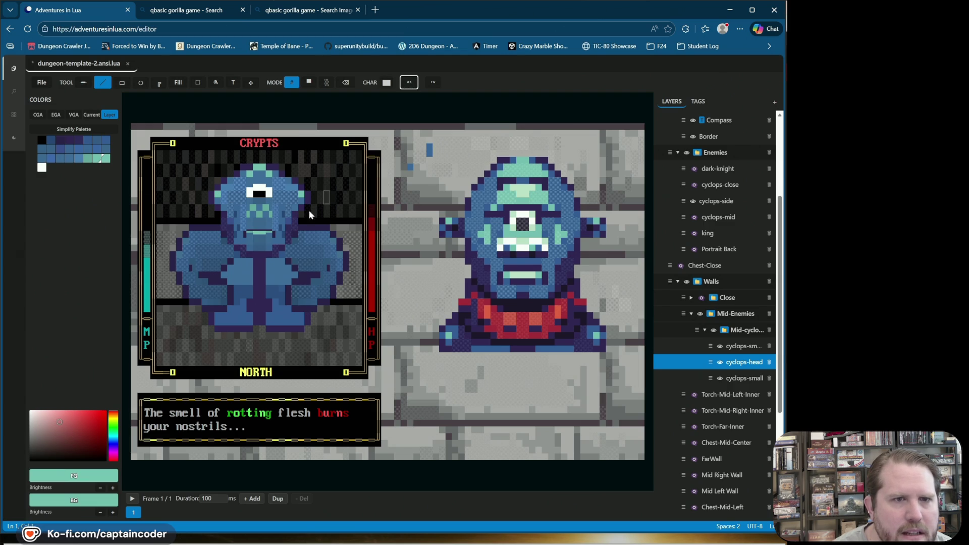
{"action": "right_click", "coordinate": [256, 241]}
{"action": "right_click", "coordinate": [106, 159]}
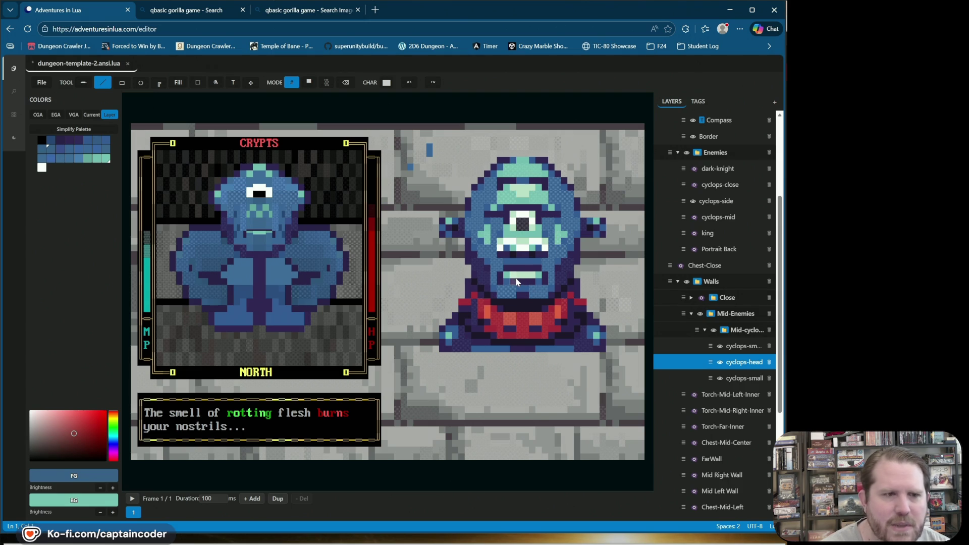
{"action": "key", "text": "ctrl+s"}
Toggle the cyclops-head layer and switch to half-block drawing with dark purple and blue sampled from the portrait.
{"action": "left_click", "coordinate": [719, 363]}
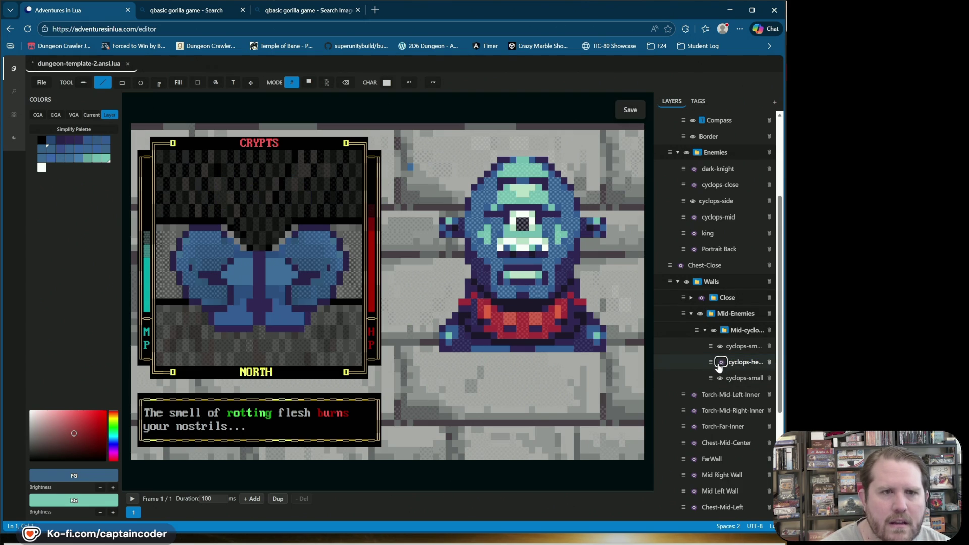
{"action": "left_click", "coordinate": [719, 363]}
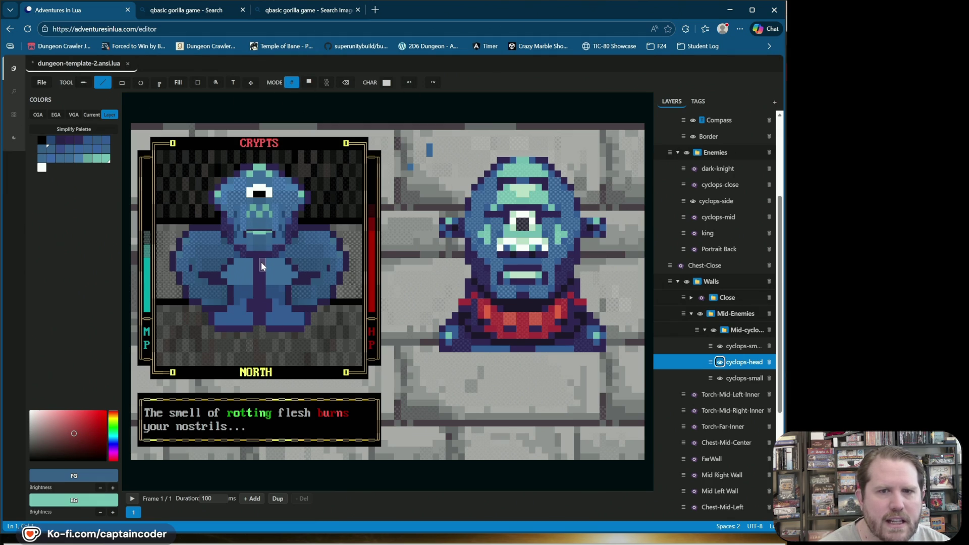
{"action": "left_click", "coordinate": [309, 82]}
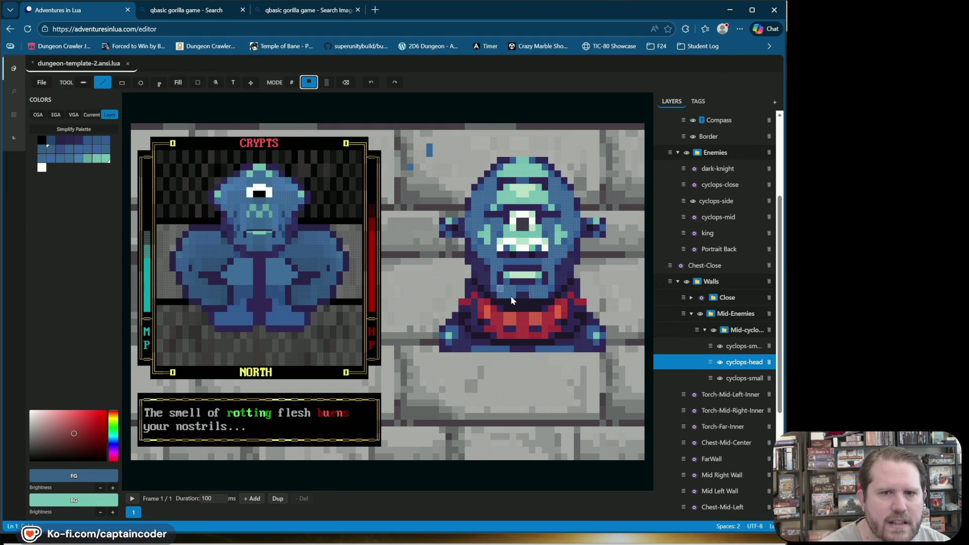
{"action": "left_click", "coordinate": [61, 141]}
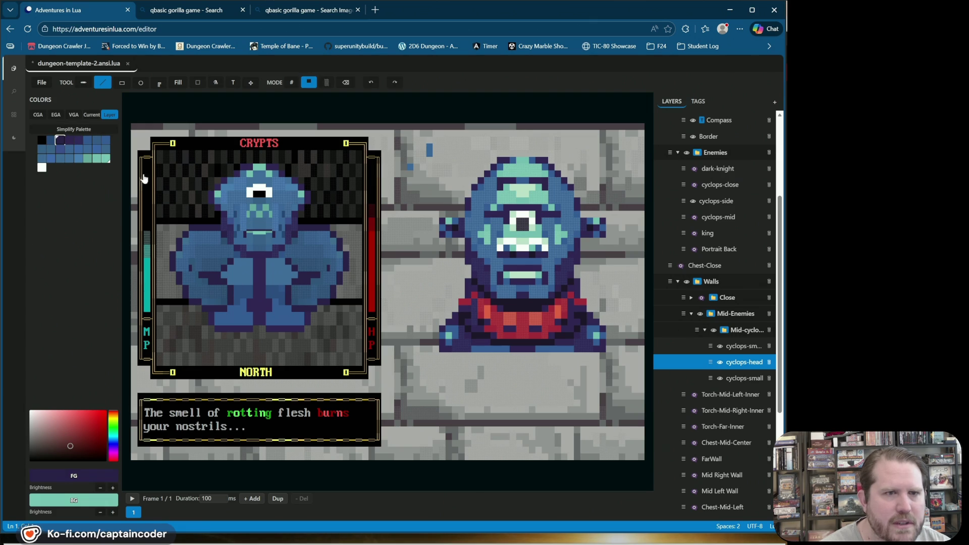
{"action": "left_click", "coordinate": [257, 248]}
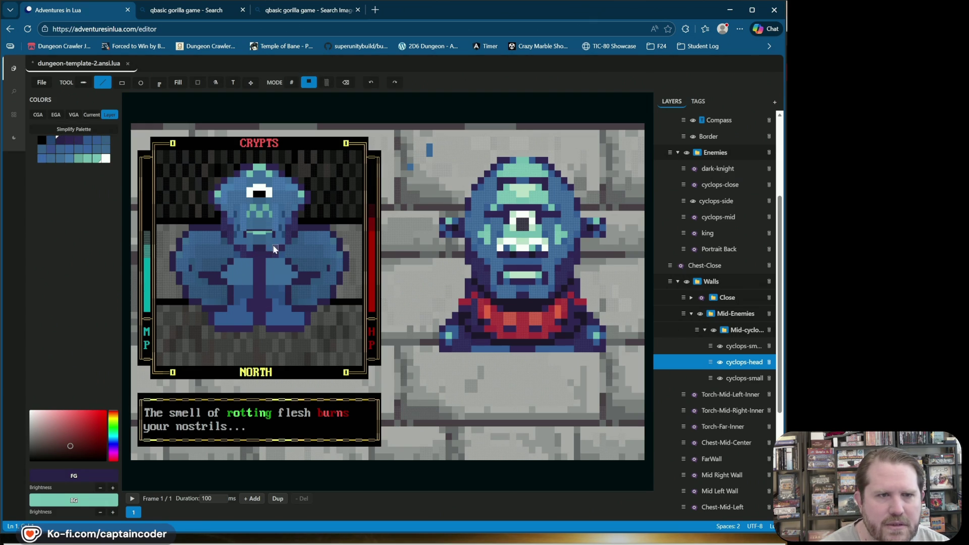
{"action": "right_click", "coordinate": [243, 250]}
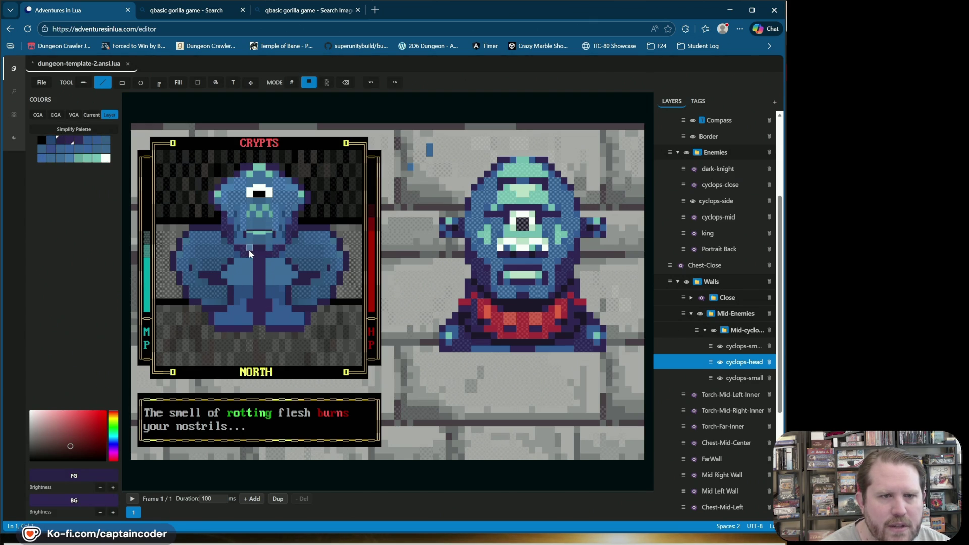
{"action": "left_click", "coordinate": [249, 249]}
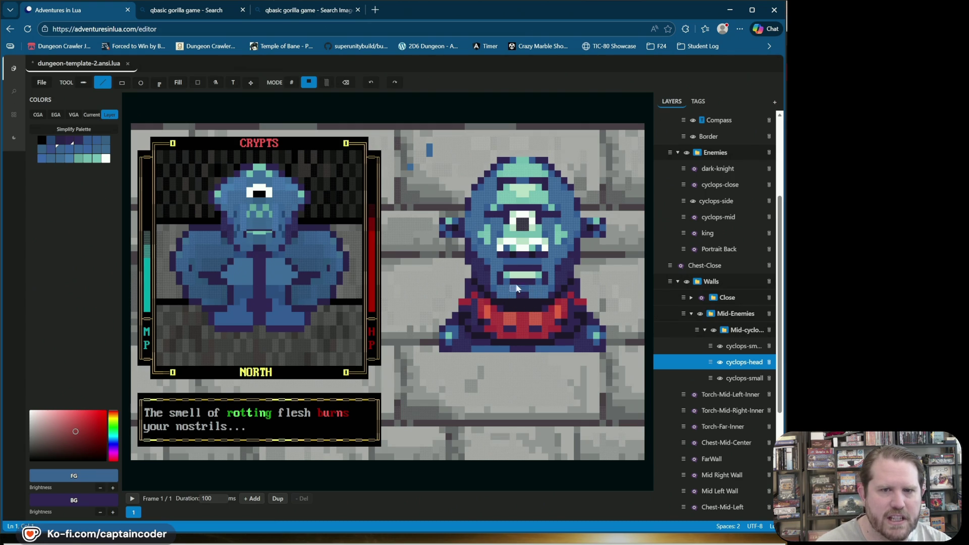
{"action": "left_click", "coordinate": [259, 249], "text": "alt"}
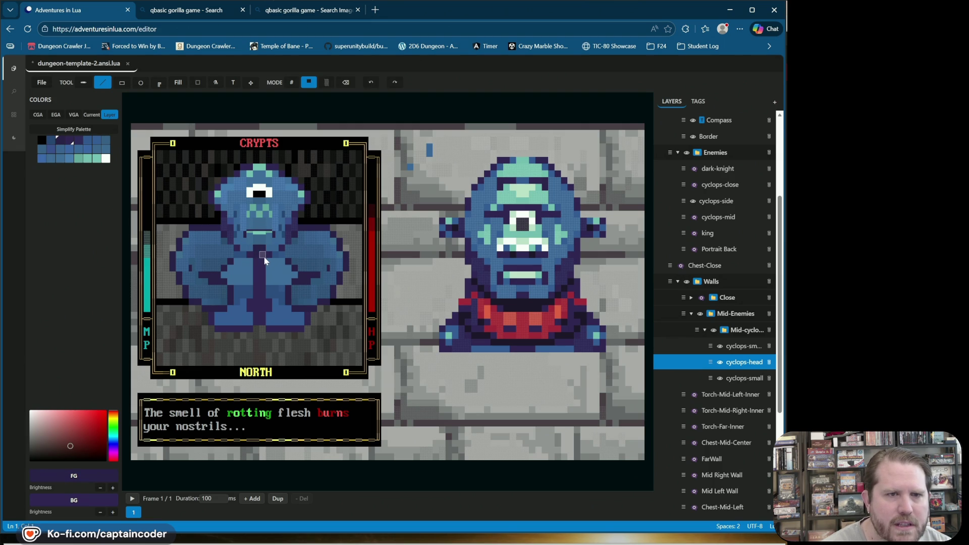
Show cyclops-small, paint a black strip between the arms, and restore blended character drawing.
{"action": "left_click", "coordinate": [720, 379]}
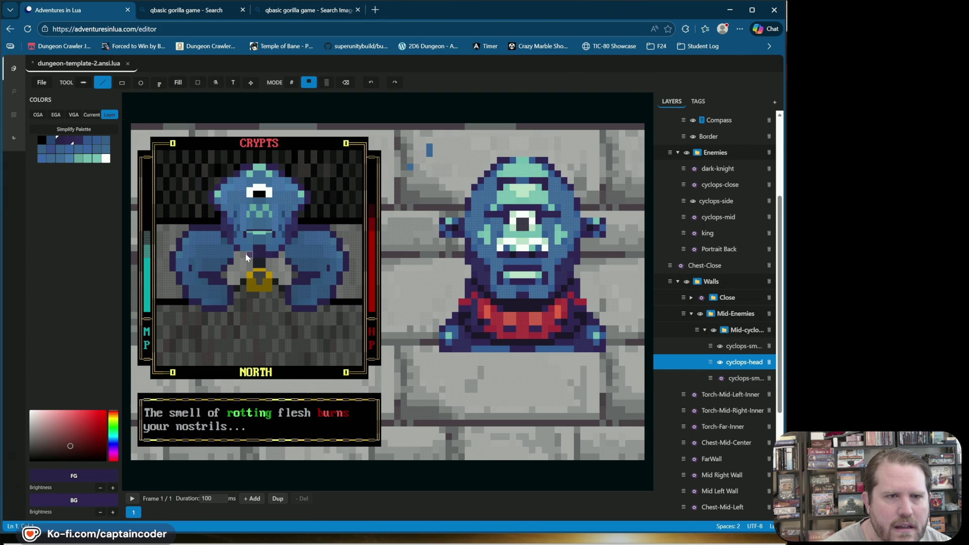
{"action": "left_click", "coordinate": [41, 140]}
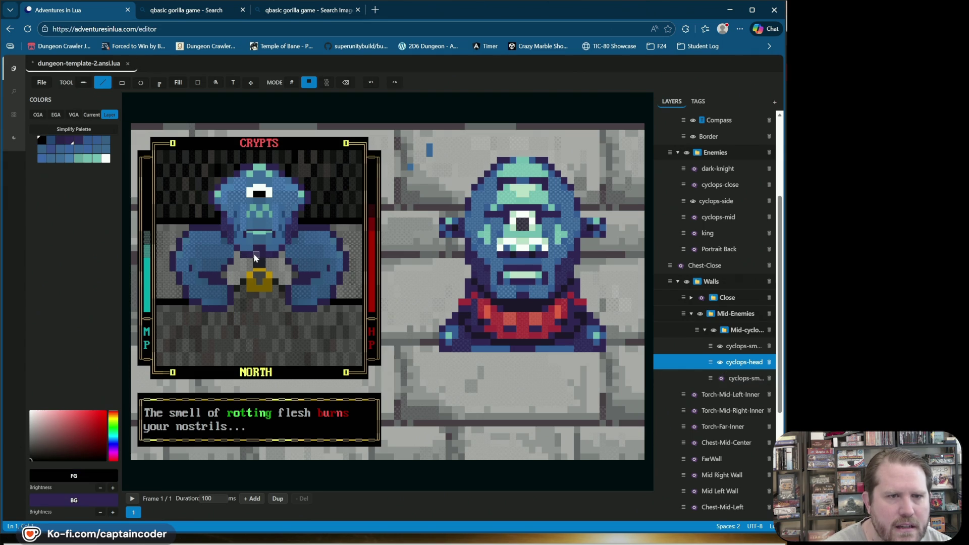
{"action": "left_click_drag", "start_coordinate": [264, 256], "coordinate": [264, 265]}
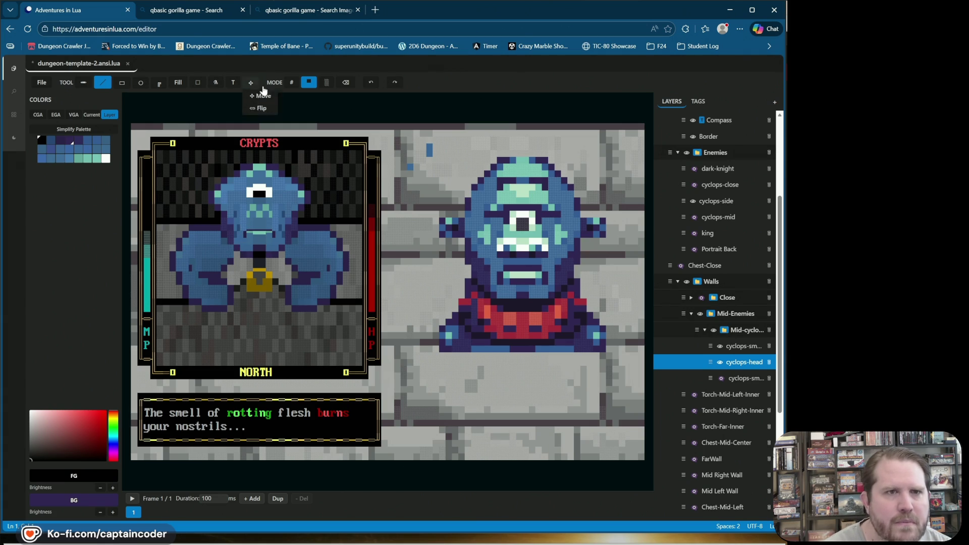
{"action": "left_click", "coordinate": [291, 82]}
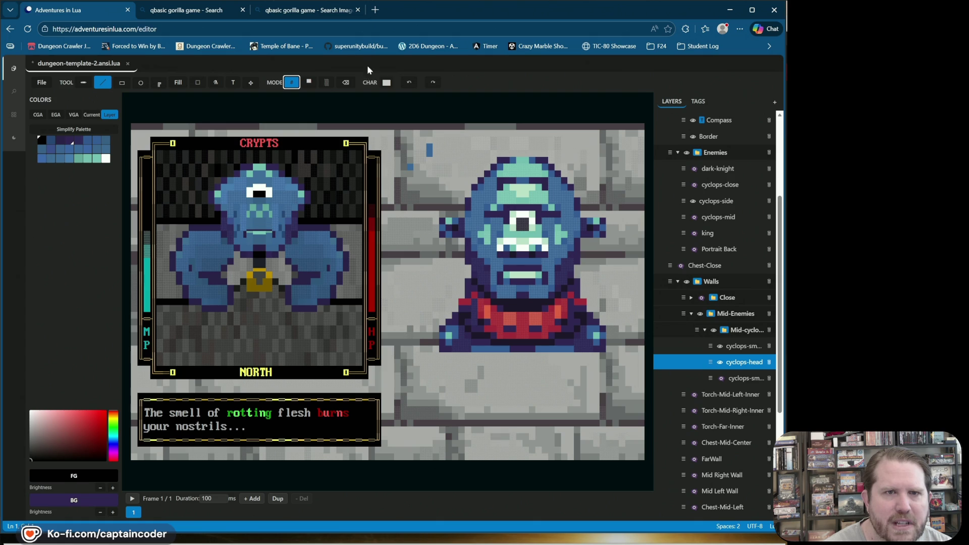
{"action": "left_click", "coordinate": [326, 83]}
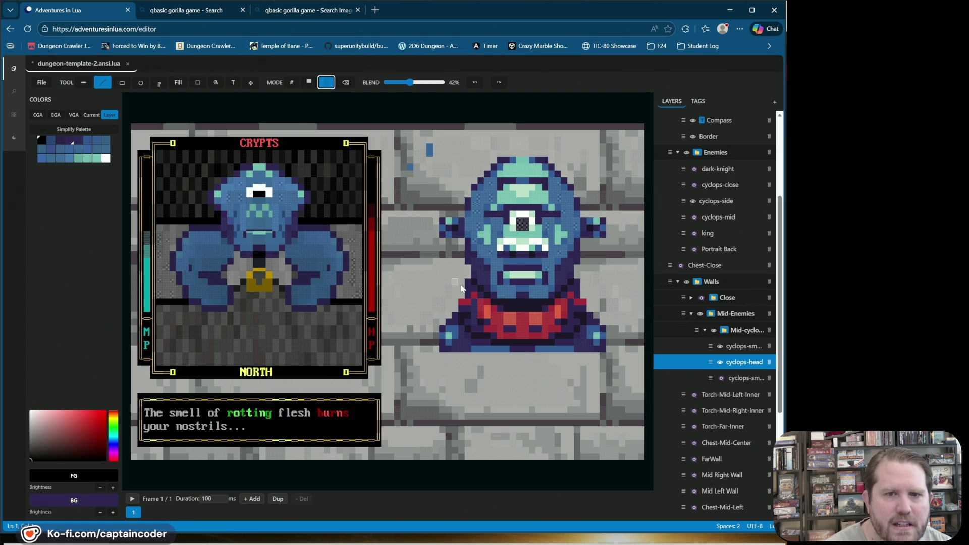
Paint a trial light-blue blended cell, lower blend to 26%, and undo both light-blue cells.
{"action": "left_click", "coordinate": [501, 299], "text": "alt"}
{"action": "left_click", "coordinate": [246, 249]}
{"action": "left_click_drag", "start_coordinate": [410, 84], "coordinate": [400, 84]}
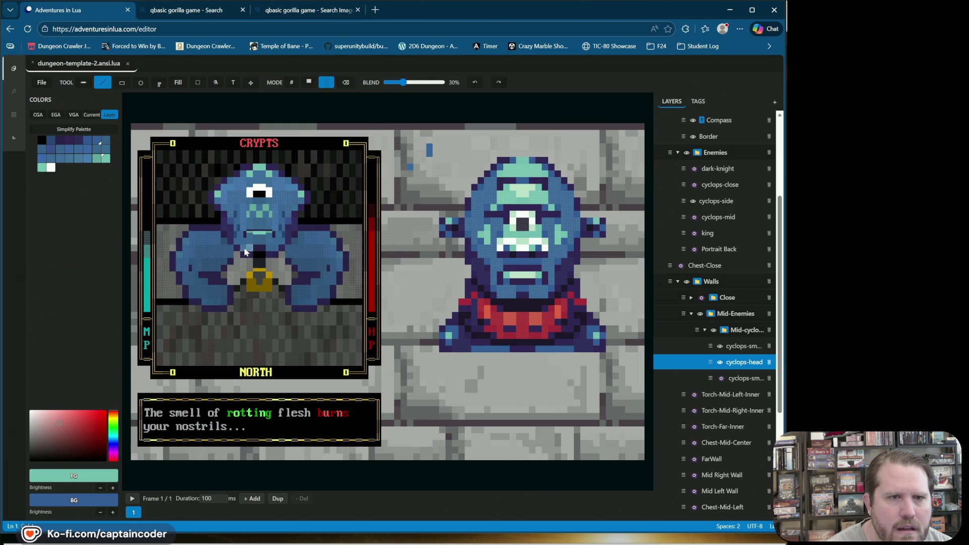
{"action": "key", "text": "ctrl+z"}
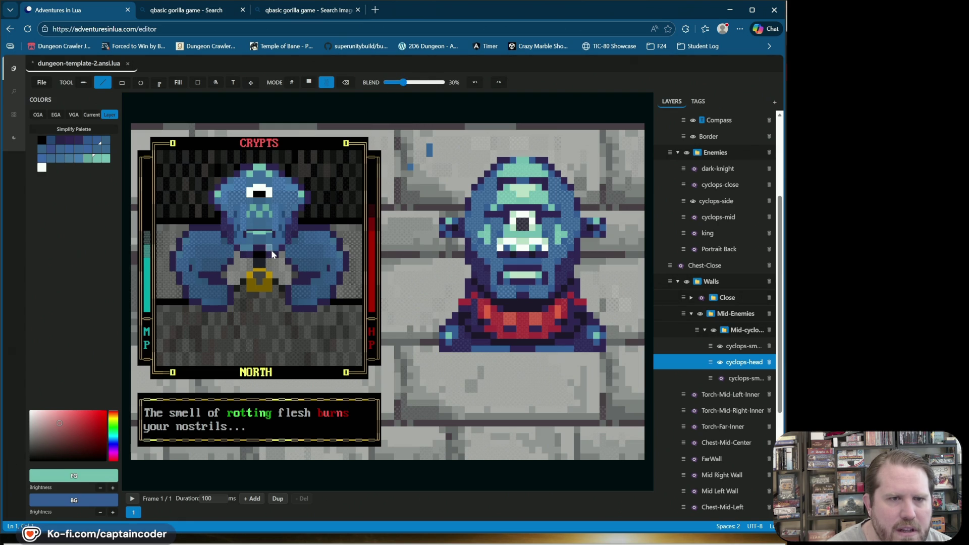
{"action": "key", "text": "ctrl+z"}
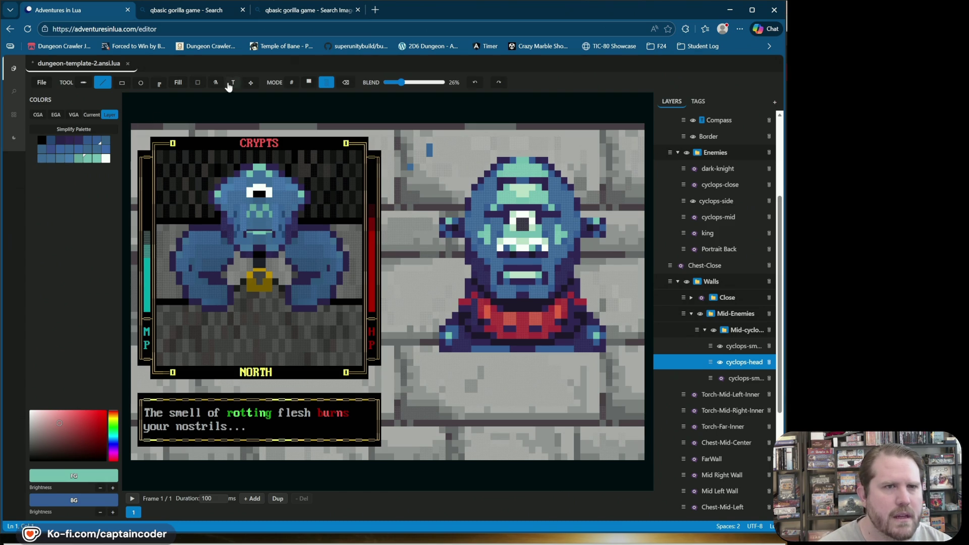
Return to character drawing, sample dark purple, mint green and blue, and save dungeon-template-2.ansi.lua.
{"action": "left_click", "coordinate": [299, 83]}
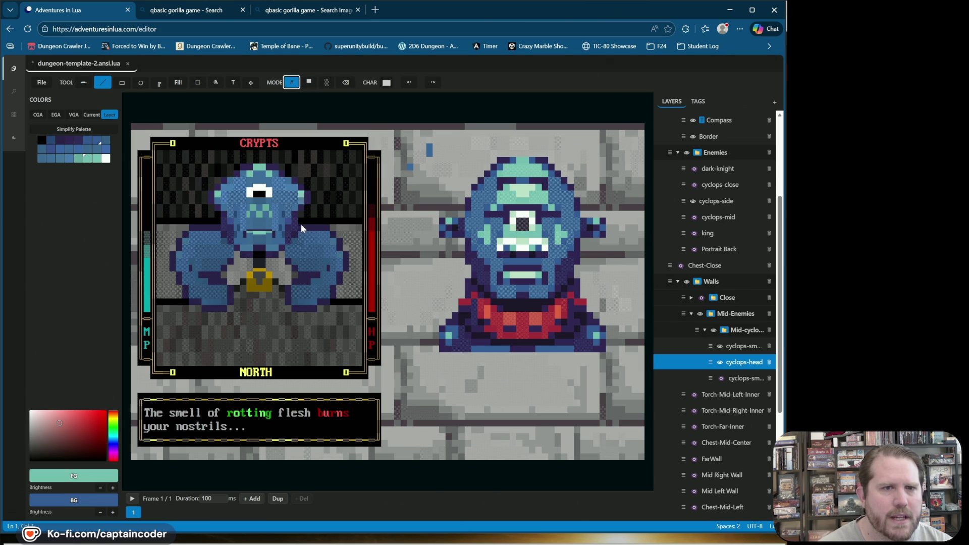
{"action": "left_click", "coordinate": [276, 239], "text": "alt"}
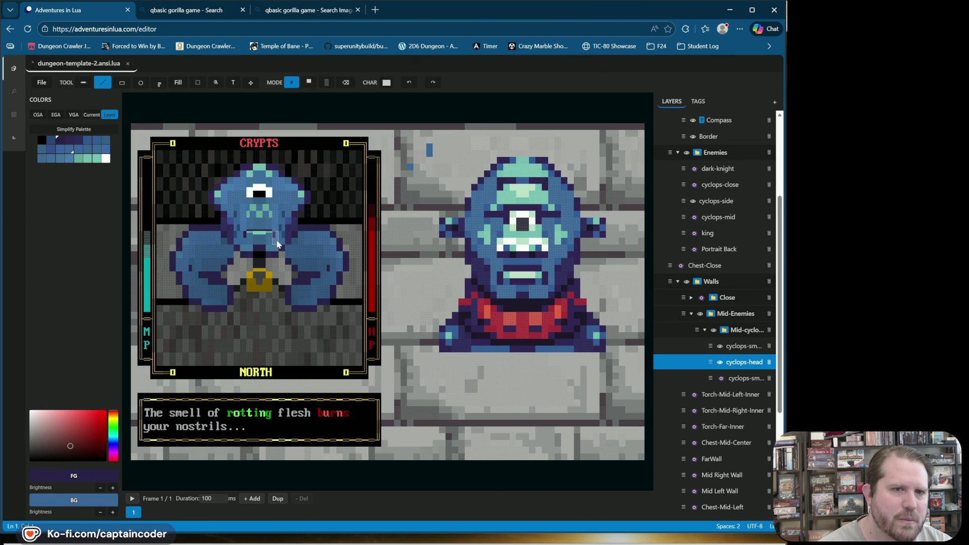
{"action": "left_click", "coordinate": [270, 237], "text": "alt"}
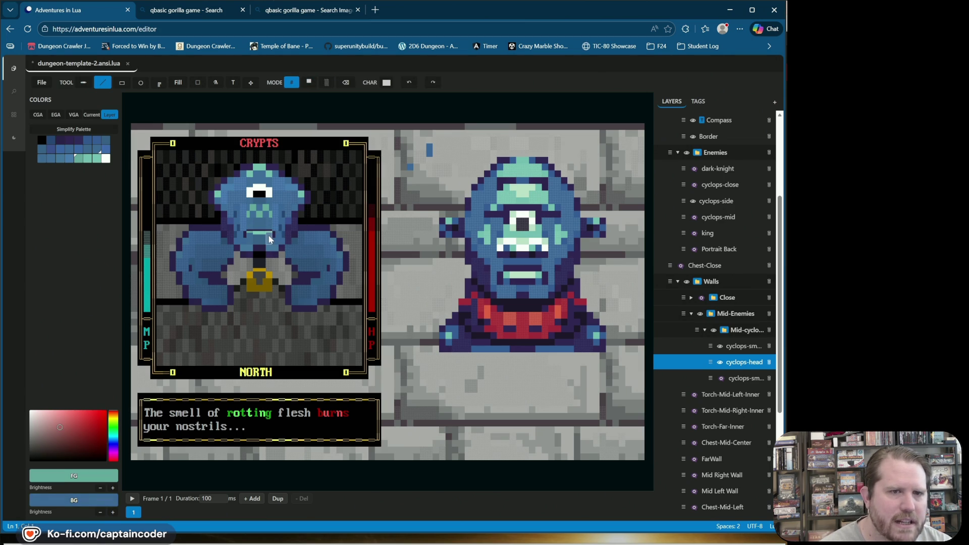
{"action": "left_click", "coordinate": [240, 246], "text": "alt"}
{"action": "left_click", "coordinate": [244, 246], "text": "alt"}
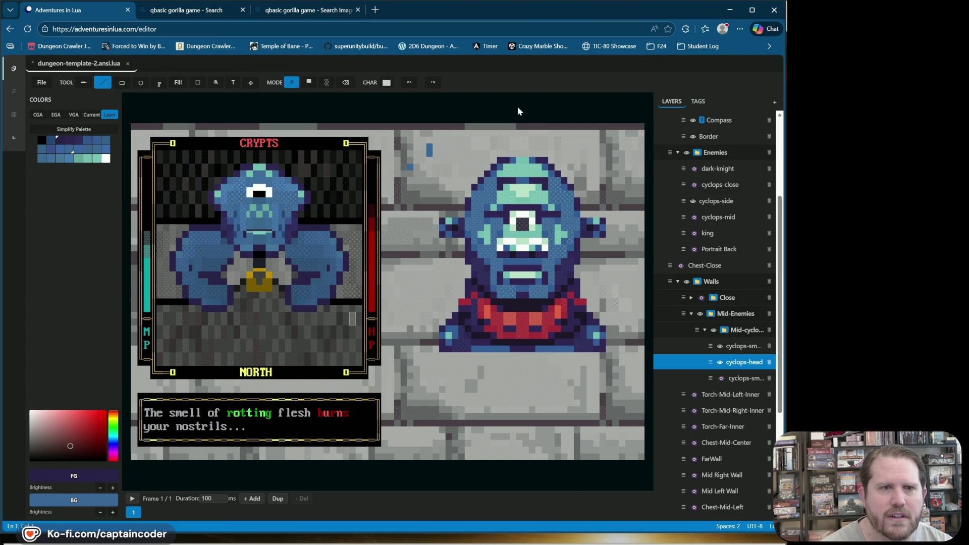
{"action": "key", "text": "ctrl+s"}
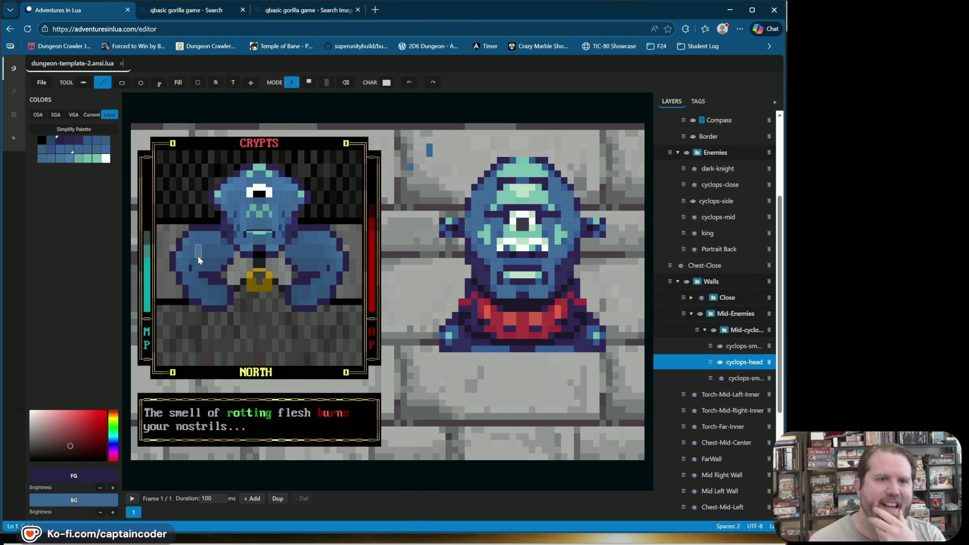
{"action": "left_click", "coordinate": [722, 379]}
{"action": "left_click", "coordinate": [726, 380]}
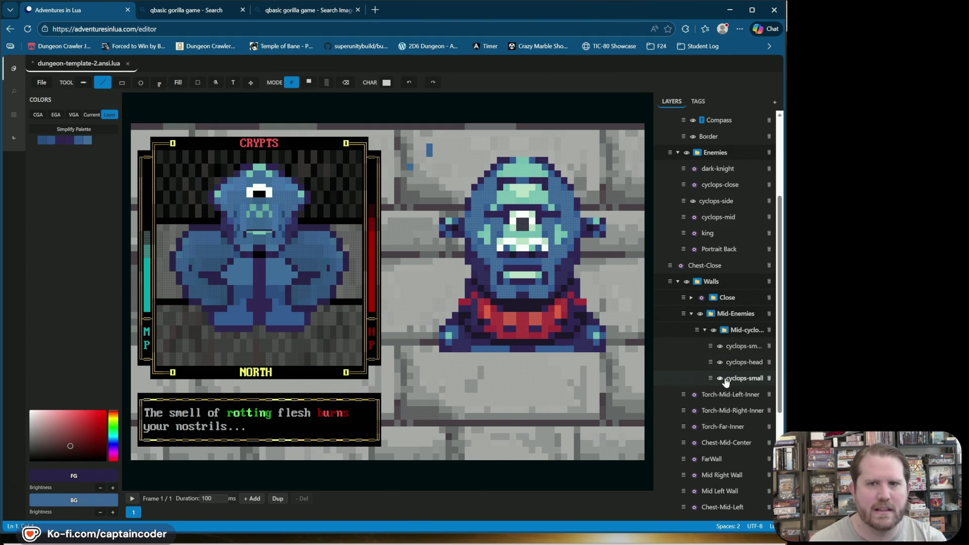
{"action": "left_click", "coordinate": [721, 378]}
{"action": "left_click", "coordinate": [720, 378]}
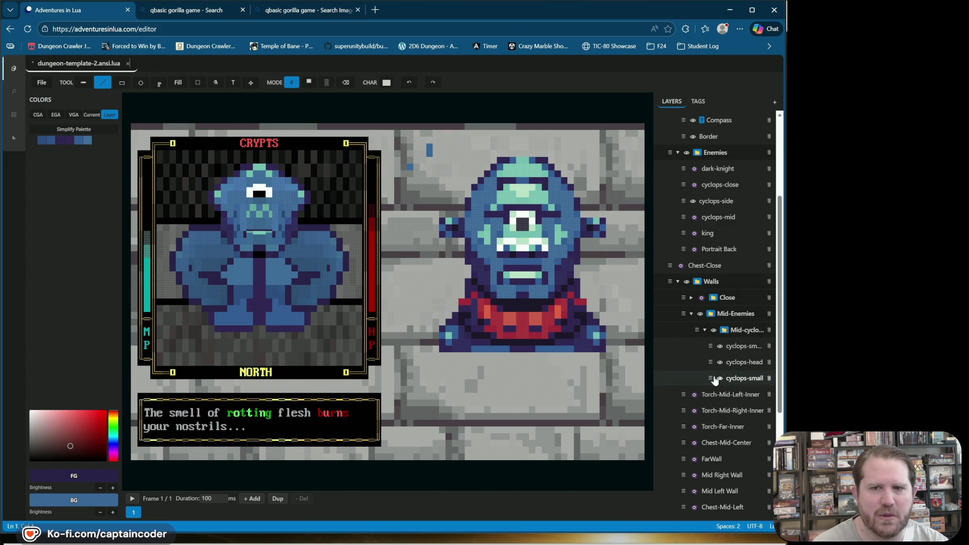
{"action": "left_click", "coordinate": [720, 379]}
{"action": "left_click", "coordinate": [720, 379]}
{"action": "left_click", "coordinate": [720, 378]}
{"action": "left_click", "coordinate": [720, 379]}
{"action": "left_click", "coordinate": [740, 379]}
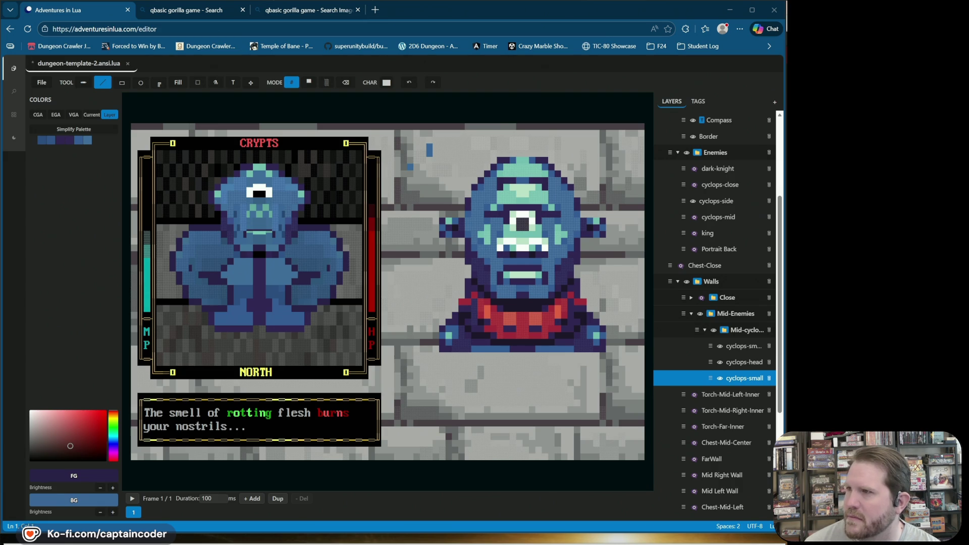
{"action": "left_click", "coordinate": [585, 9]}
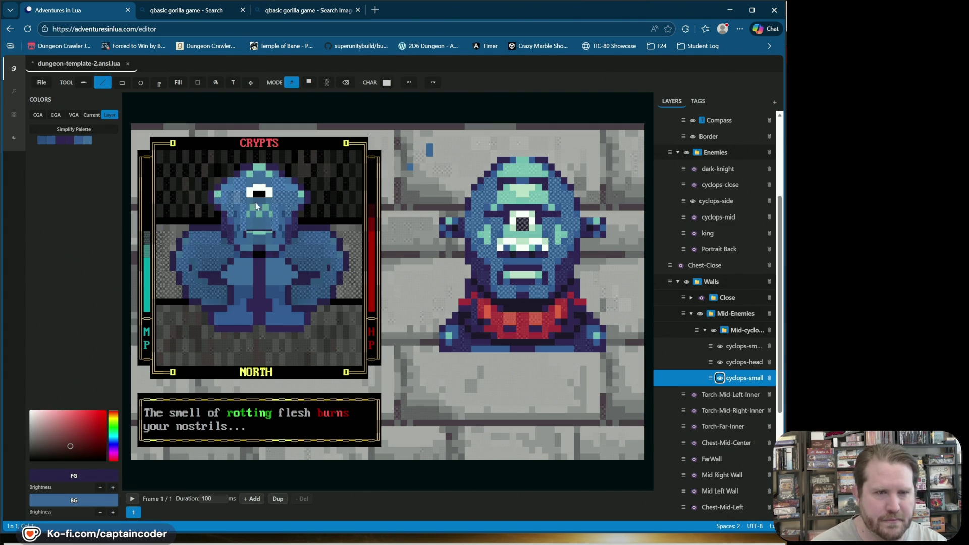
{"action": "left_click", "coordinate": [721, 379]}
{"action": "left_click", "coordinate": [721, 378]}
{"action": "left_click", "coordinate": [721, 378]}
{"action": "left_click", "coordinate": [722, 379]}
{"action": "left_click", "coordinate": [722, 363]}
{"action": "left_click", "coordinate": [721, 363]}
{"action": "left_click", "coordinate": [720, 349]}
{"action": "left_click", "coordinate": [721, 348]}
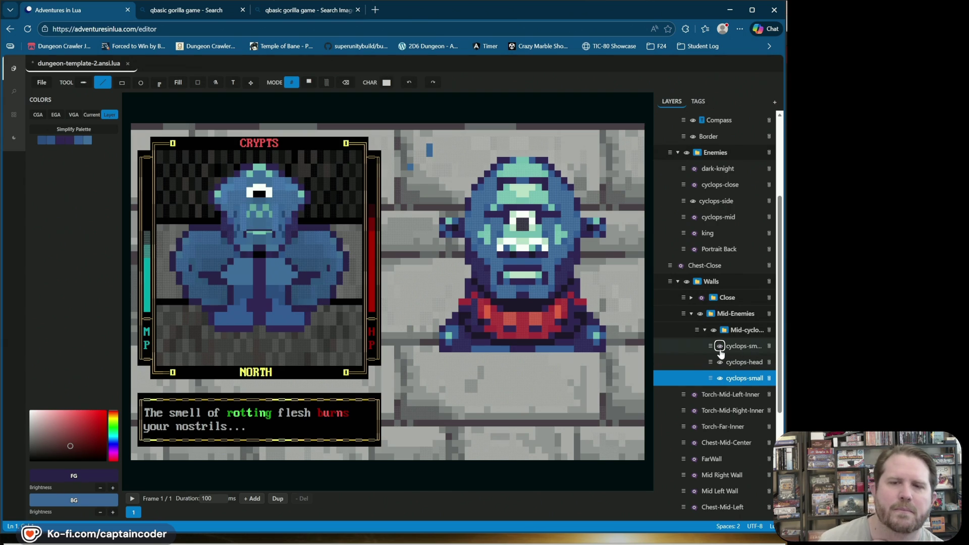
{"action": "left_click", "coordinate": [720, 363]}
{"action": "left_click", "coordinate": [719, 363]}
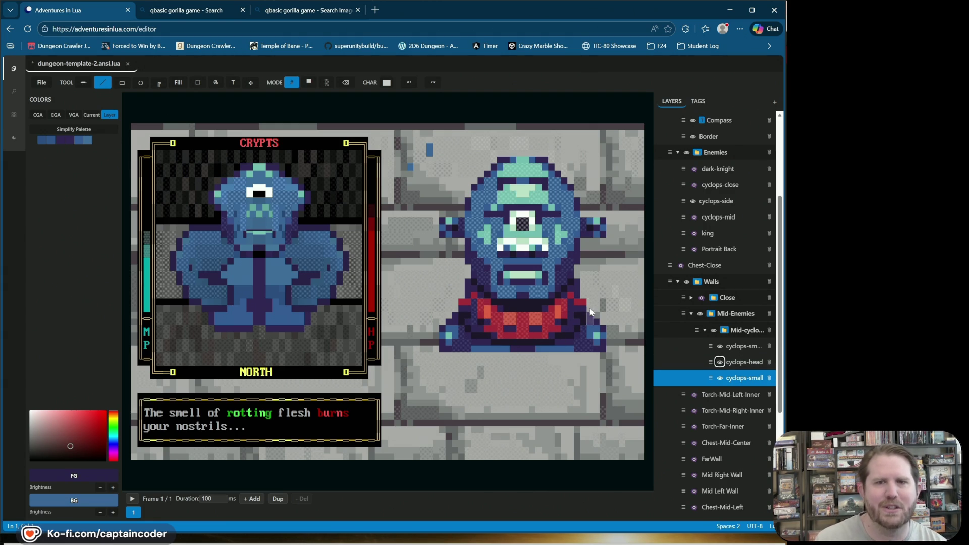
{"action": "left_click", "coordinate": [736, 379]}
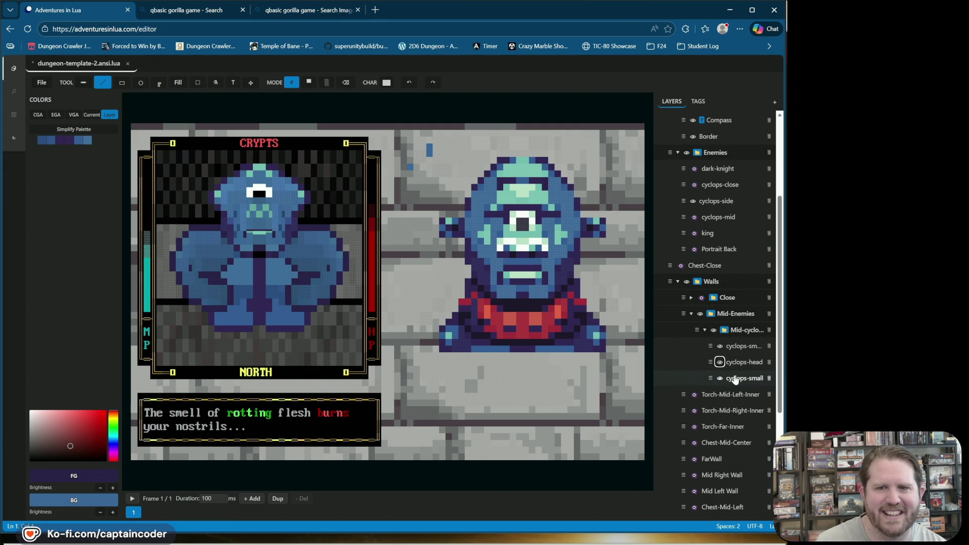
Shift the cyclops-small body sprite sideways within the portrait with the move tool.
{"action": "left_click", "coordinate": [737, 379]}
{"action": "left_click", "coordinate": [737, 348]}
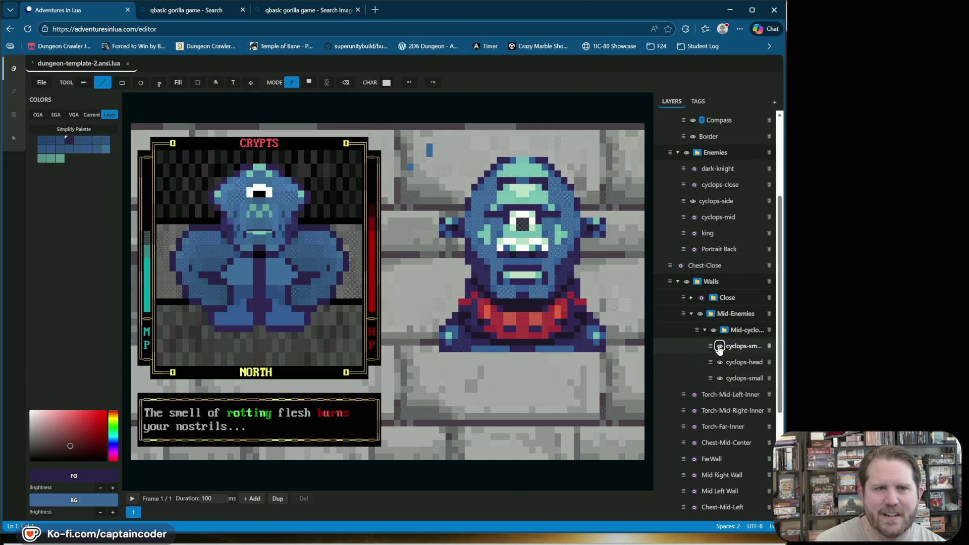
{"action": "left_click", "coordinate": [251, 82]}
{"action": "mouse_move", "coordinate": [269, 245]}
{"action": "left_mouse_down"}
{"action": "mouse_move", "coordinate": [268, 253]}
{"action": "mouse_move", "coordinate": [269, 240]}
{"action": "mouse_move", "coordinate": [282, 243]}
{"action": "left_mouse_up"}
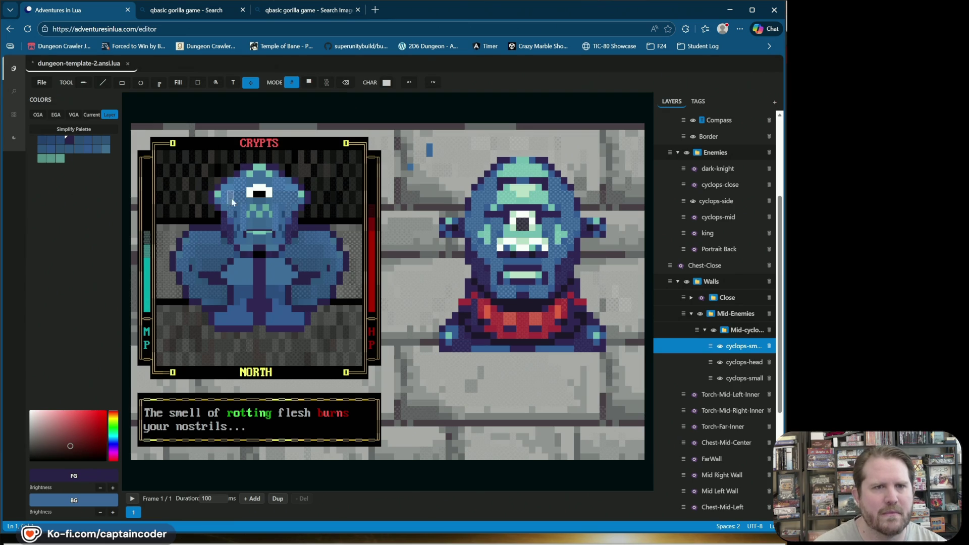
Show the cyclops-mid layer and select the mid-range cyclops folder.
{"action": "left_click", "coordinate": [693, 218]}
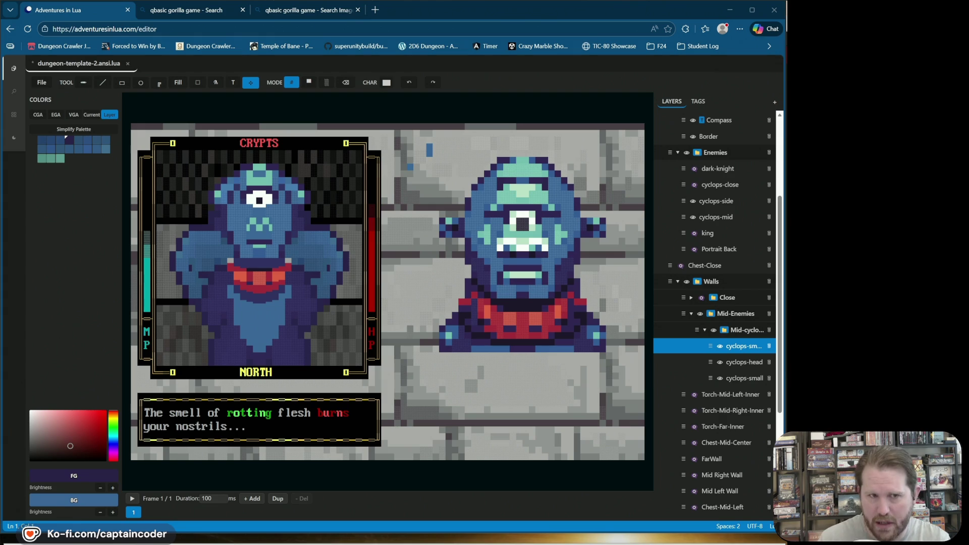
{"action": "left_click", "coordinate": [91, 272]}
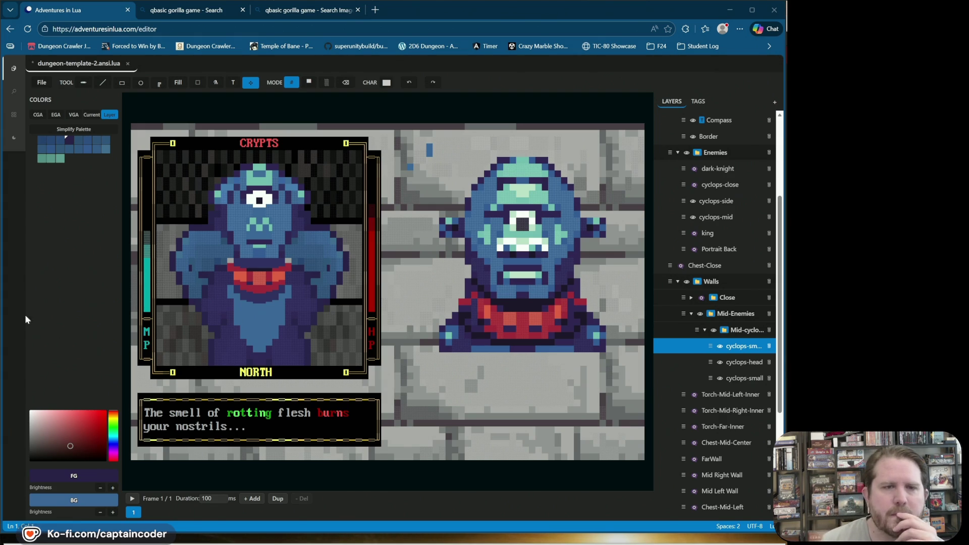
{"action": "left_click", "coordinate": [721, 348]}
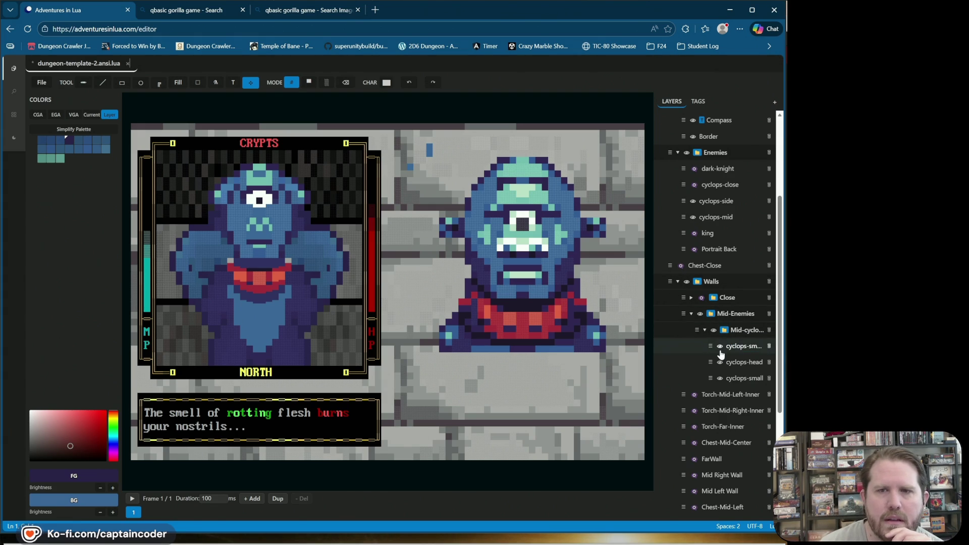
{"action": "left_click", "coordinate": [736, 346]}
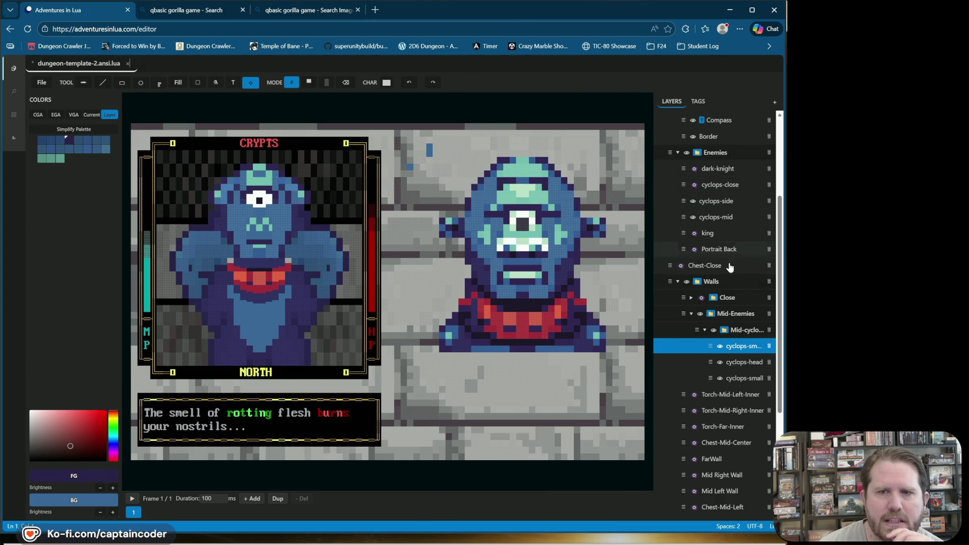
{"action": "left_click", "coordinate": [735, 332]}
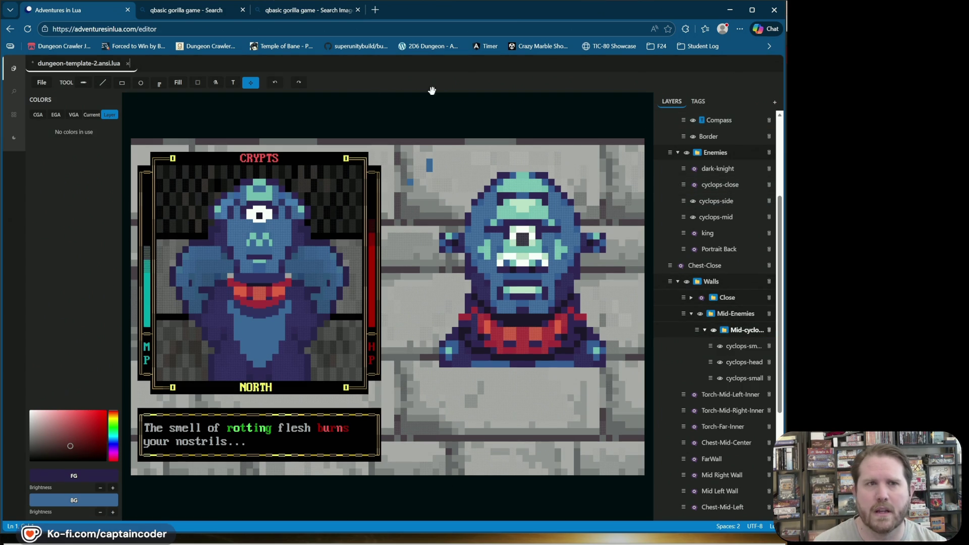
Add a new layer and name it cyclops-neck.
{"action": "left_click", "coordinate": [775, 103]}
{"action": "scroll", "coordinate": [747, 172], "scroll_direction": "up", "scroll_amount": 5}
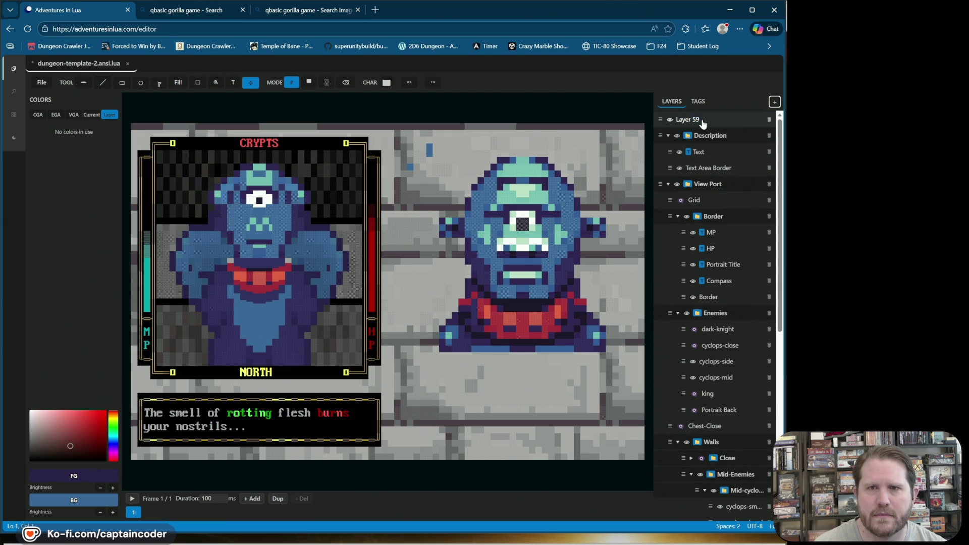
{"action": "key", "text": "ctrl+a"}
{"action": "key", "text": "BackSpace"}
{"action": "type", "text": "M"}
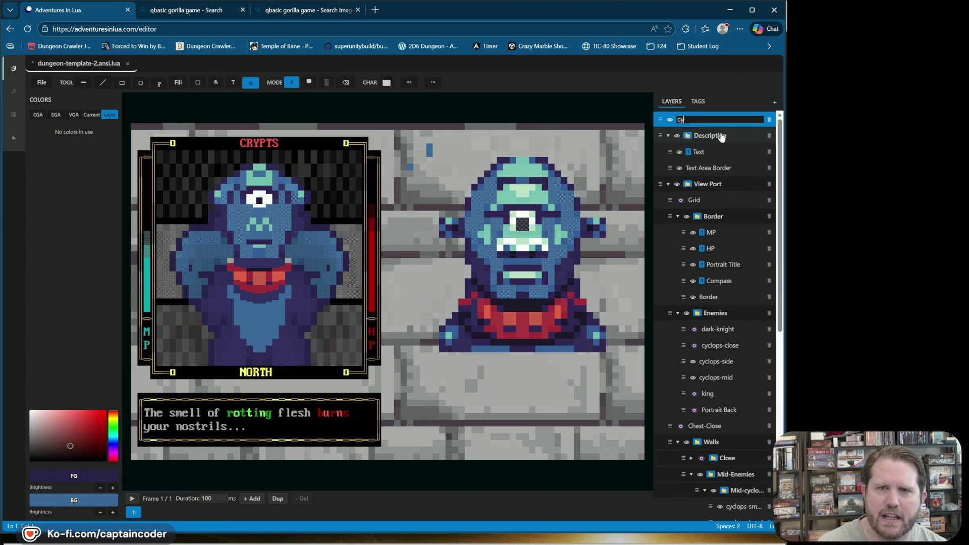
{"action": "type", "text": "nec"}
{"action": "key", "text": "Return"}
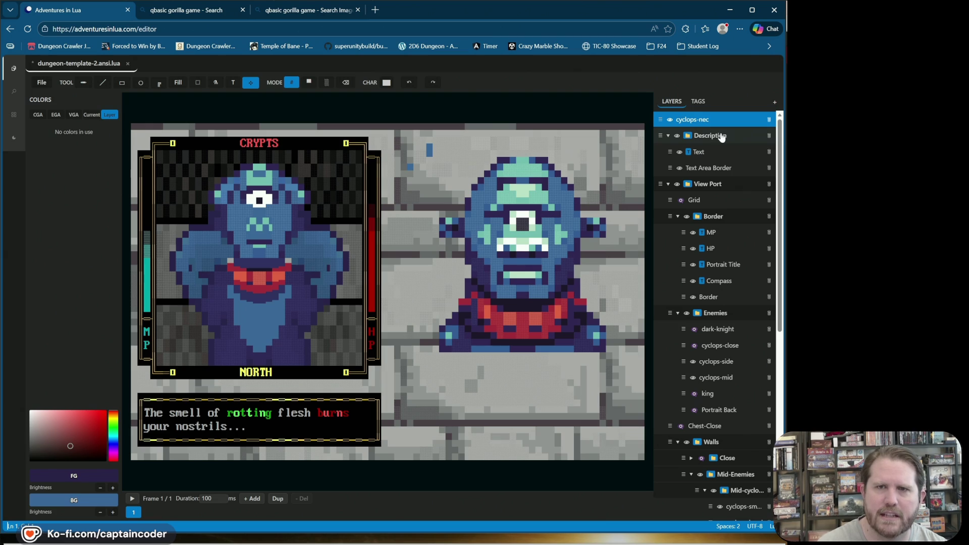
{"action": "double_click", "coordinate": [727, 120]}
{"action": "type", "text": "k"}
{"action": "key", "text": "Return"}
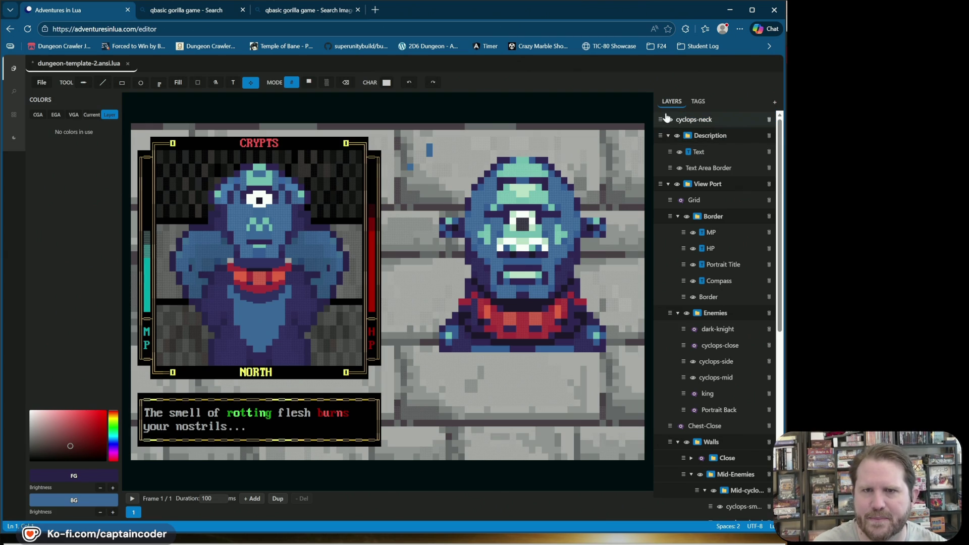
Collapse the Border and Enemies folders and move cyclops-neck into the mid-range cyclops folder.
{"action": "left_click", "coordinate": [677, 222]}
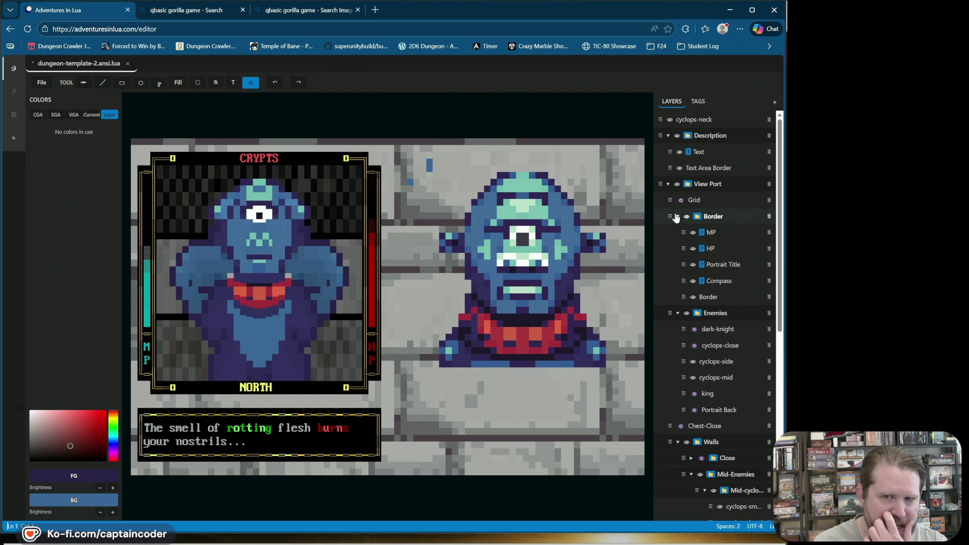
{"action": "left_click", "coordinate": [678, 216]}
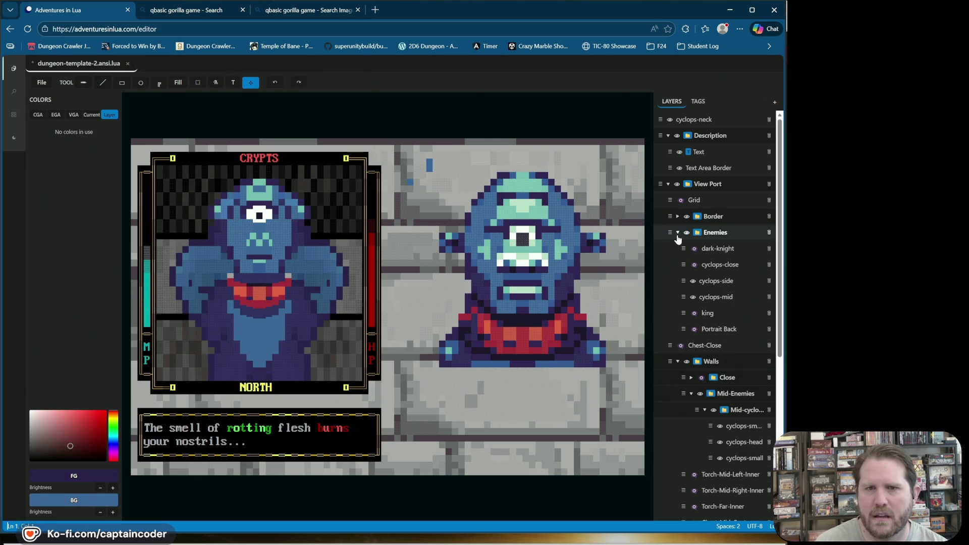
{"action": "left_click", "coordinate": [677, 233]}
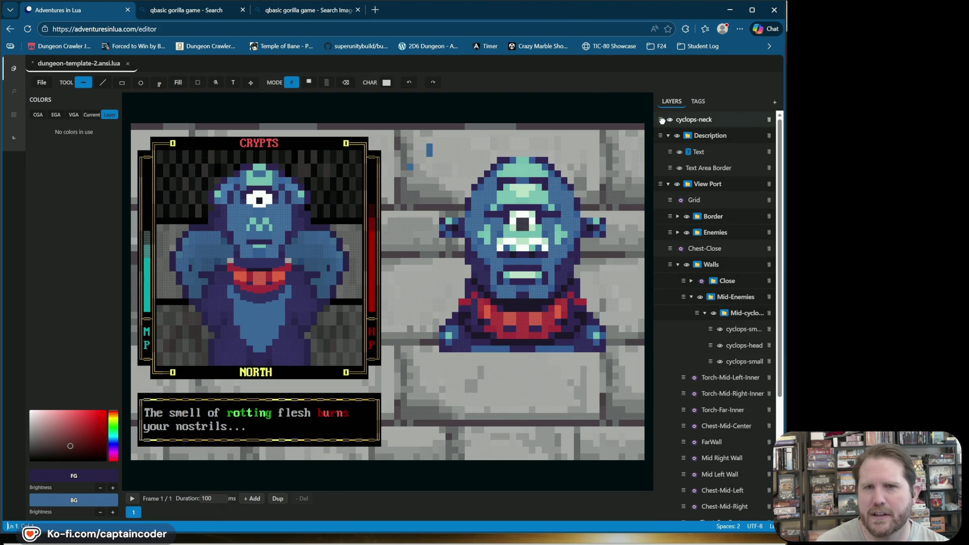
{"action": "left_click", "coordinate": [743, 303]}
{"action": "left_click_drag", "start_coordinate": [744, 305], "coordinate": [740, 323]}
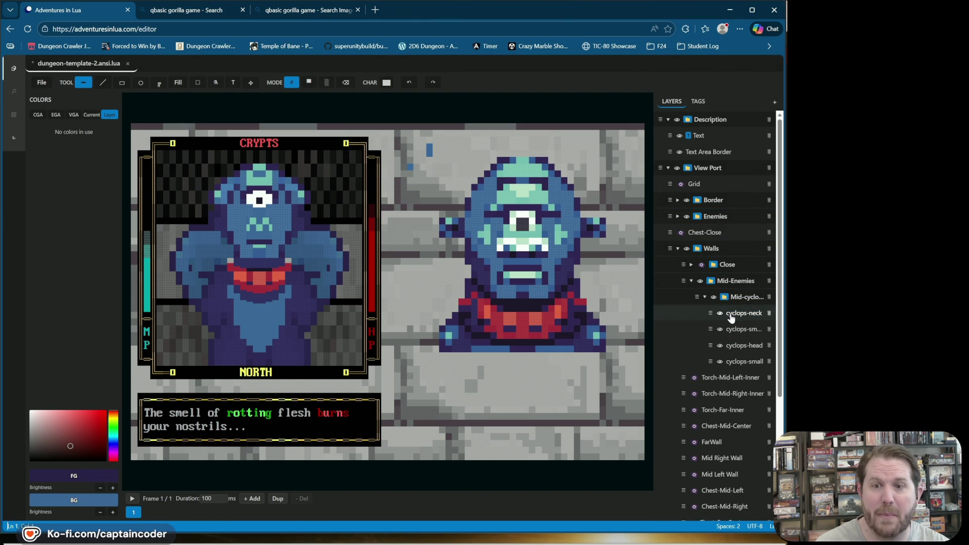
{"action": "left_click", "coordinate": [731, 319]}
{"action": "left_click", "coordinate": [678, 216]}
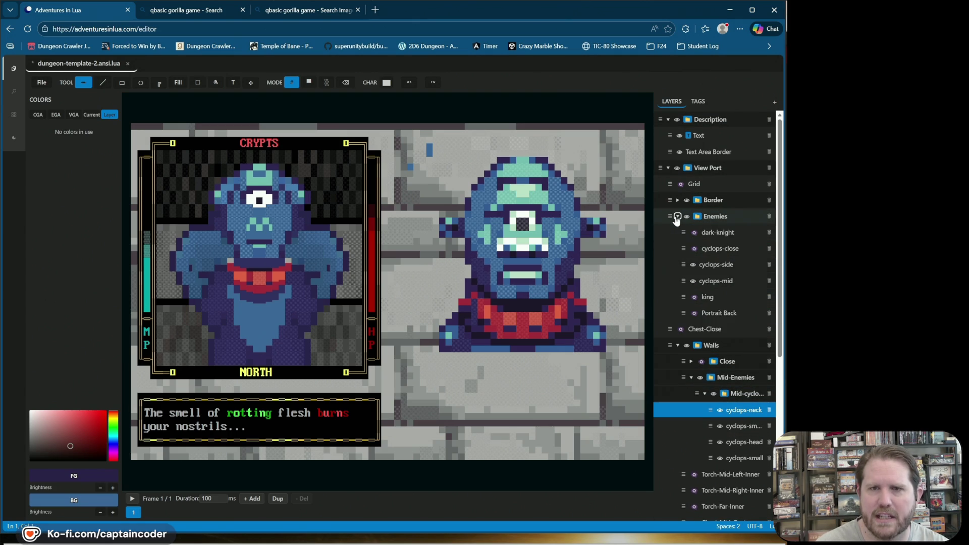
Box-select the red collar on the cyclops-mid layer.
{"action": "left_click", "coordinate": [711, 285]}
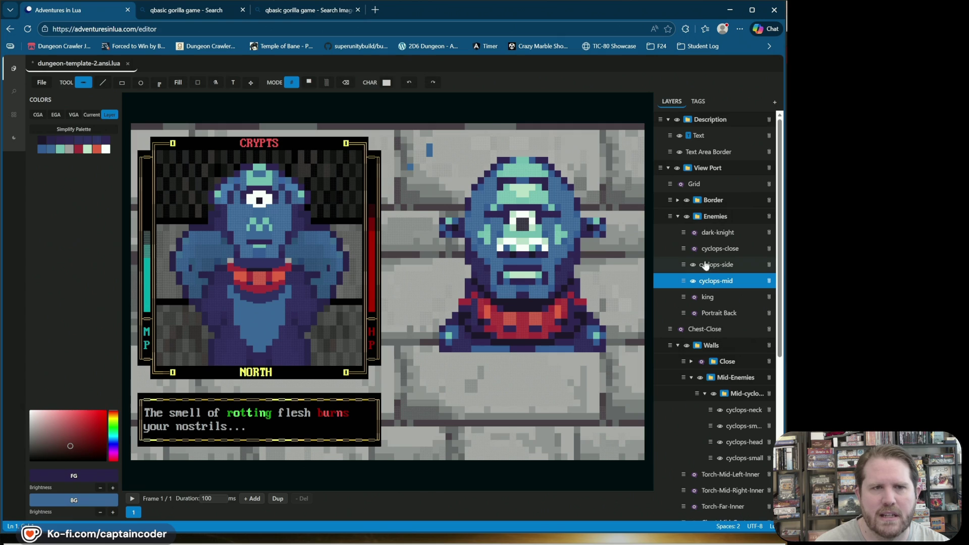
{"action": "left_click", "coordinate": [200, 85]}
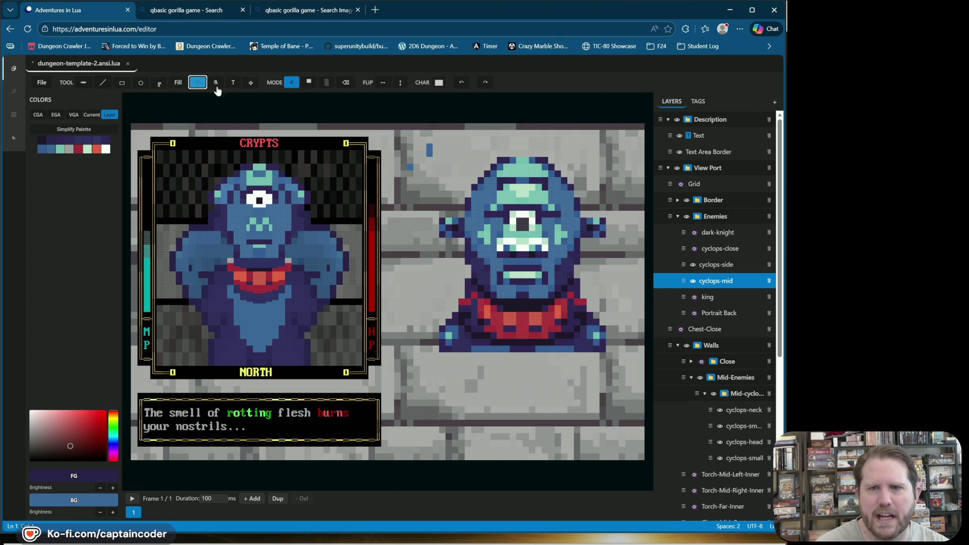
{"action": "left_click", "coordinate": [693, 281]}
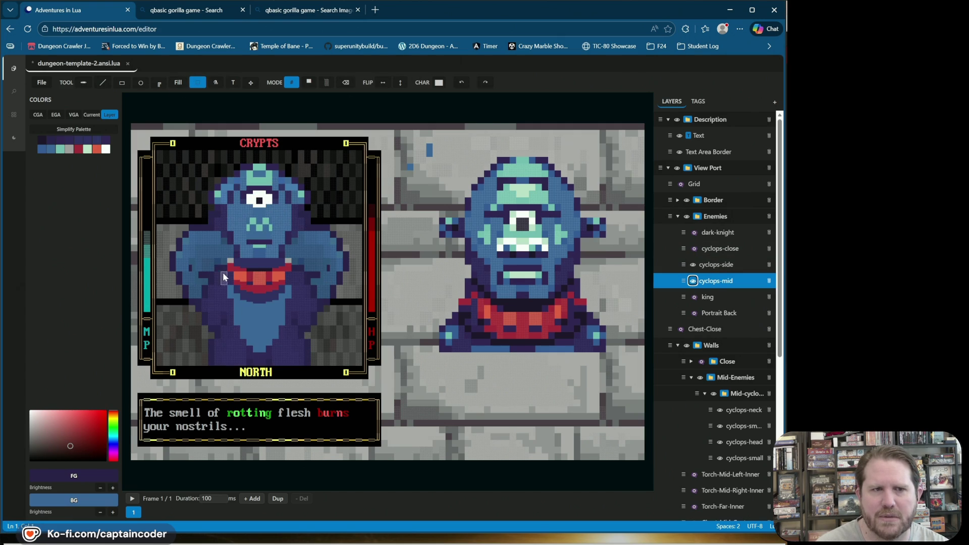
{"action": "left_click_drag", "start_coordinate": [296, 287], "coordinate": [292, 287]}
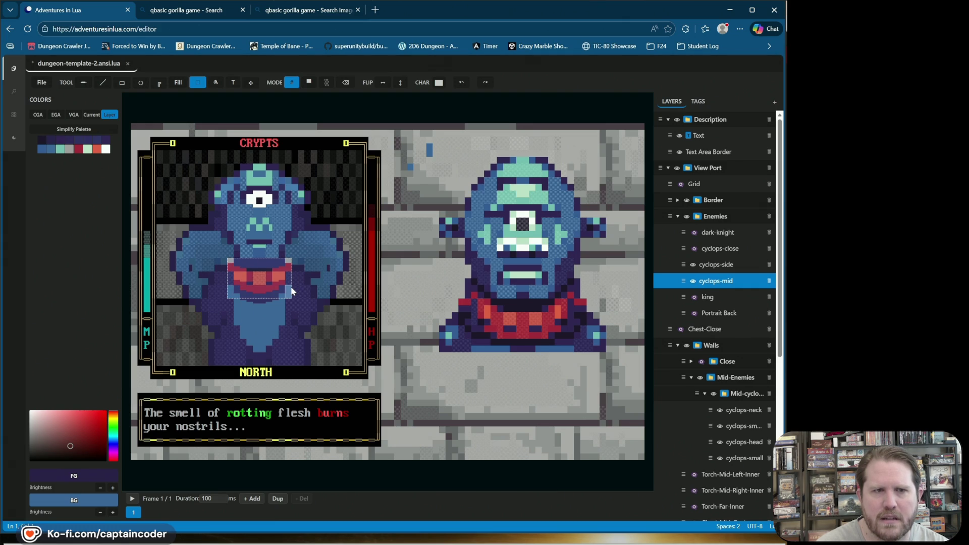
Hide cyclops-mid, paste the collar onto cyclops-neck, and move cyclops-head above cyclops-neck.
{"action": "left_click", "coordinate": [694, 281]}
{"action": "left_click", "coordinate": [744, 410]}
{"action": "mouse_move", "coordinate": [279, 305]}
{"action": "left_mouse_down"}
{"action": "mouse_move", "coordinate": [181, 170]}
{"action": "mouse_move", "coordinate": [263, 249]}
{"action": "mouse_move", "coordinate": [266, 284]}
{"action": "mouse_move", "coordinate": [272, 268]}
{"action": "left_mouse_up"}
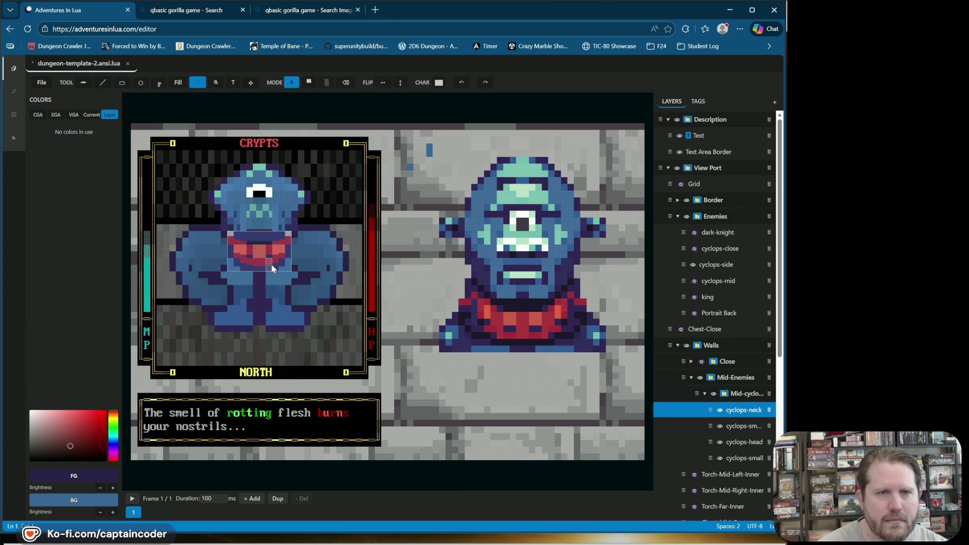
{"action": "left_click", "coordinate": [327, 225]}
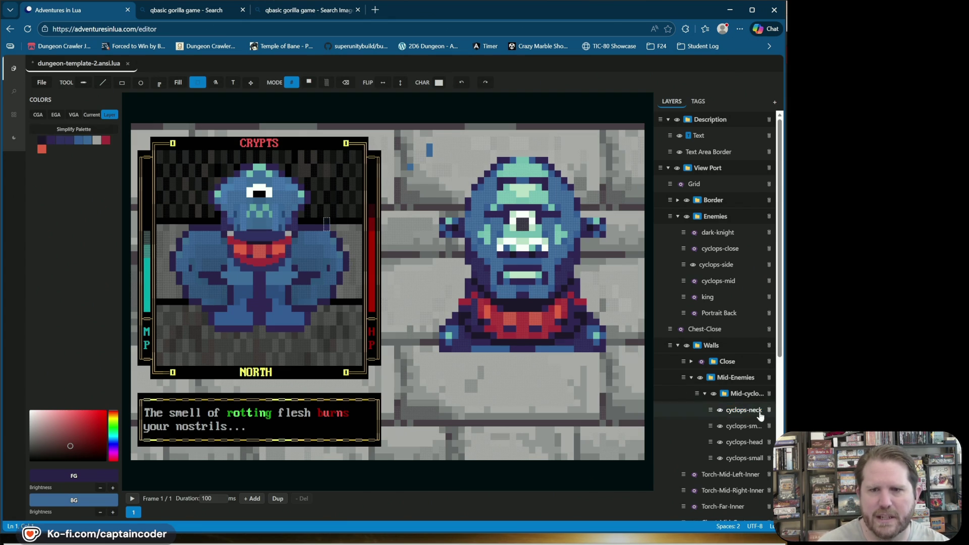
{"action": "left_click", "coordinate": [709, 447]}
{"action": "left_click_drag", "start_coordinate": [709, 442], "coordinate": [711, 410]}
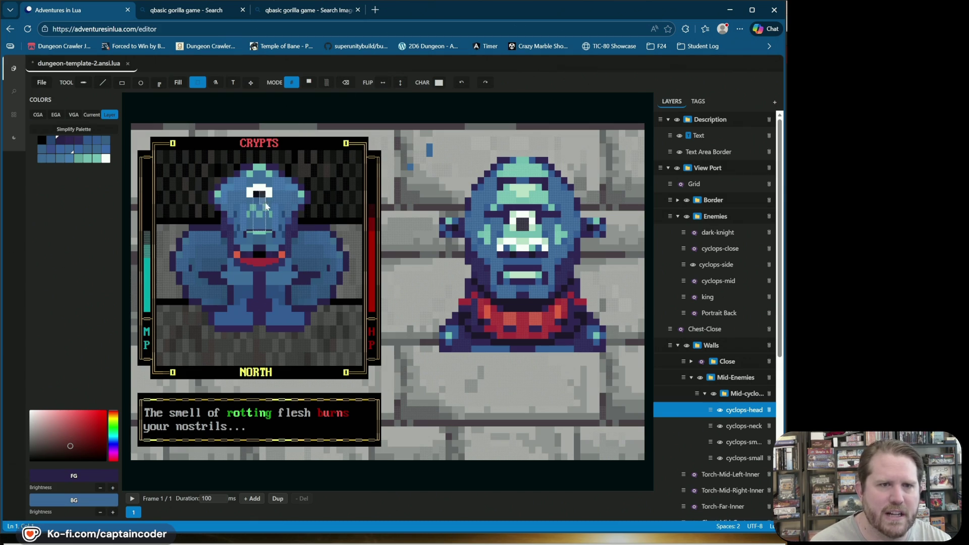
{"action": "left_click", "coordinate": [103, 83]}
{"action": "left_click", "coordinate": [251, 83]}
{"action": "left_click_drag", "start_coordinate": [271, 216], "coordinate": [269, 195]}
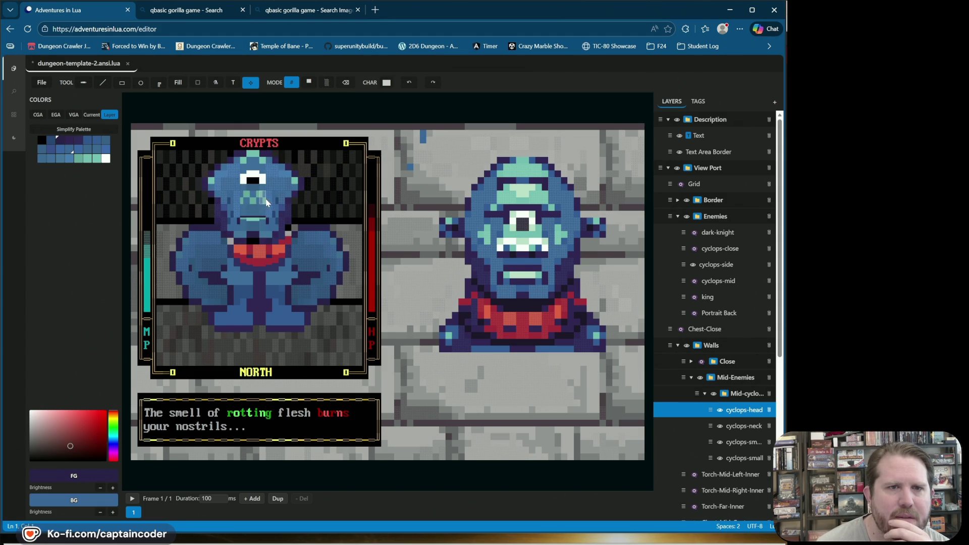
{"action": "mouse_move", "coordinate": [271, 204]}
{"action": "left_mouse_down"}
{"action": "mouse_move", "coordinate": [269, 224]}
{"action": "mouse_move", "coordinate": [271, 216]}
{"action": "left_mouse_up"}
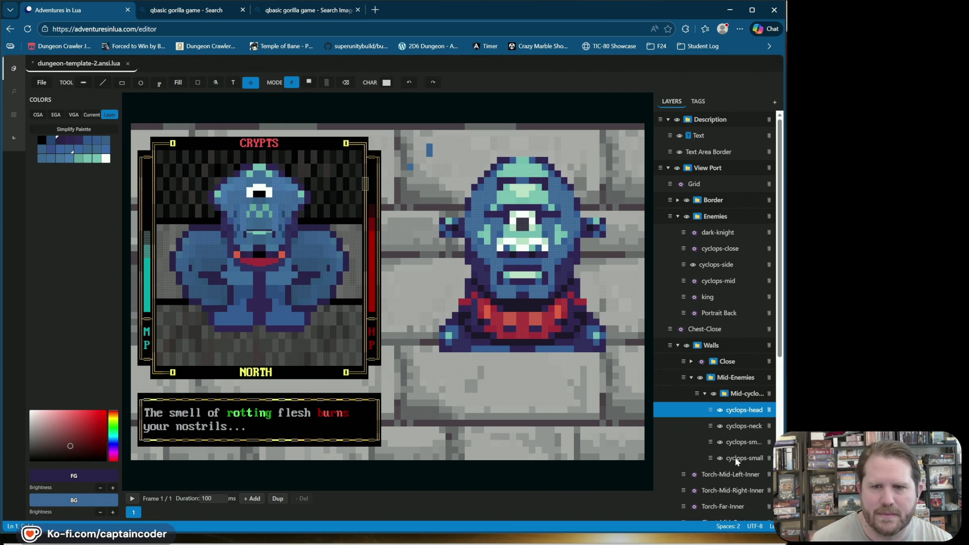
Save the file, then toggle the cyclops-small and cyclops-sm arms layers to compare the portrait.
{"action": "key", "text": "ctrl+s"}
{"action": "left_click", "coordinate": [720, 459]}
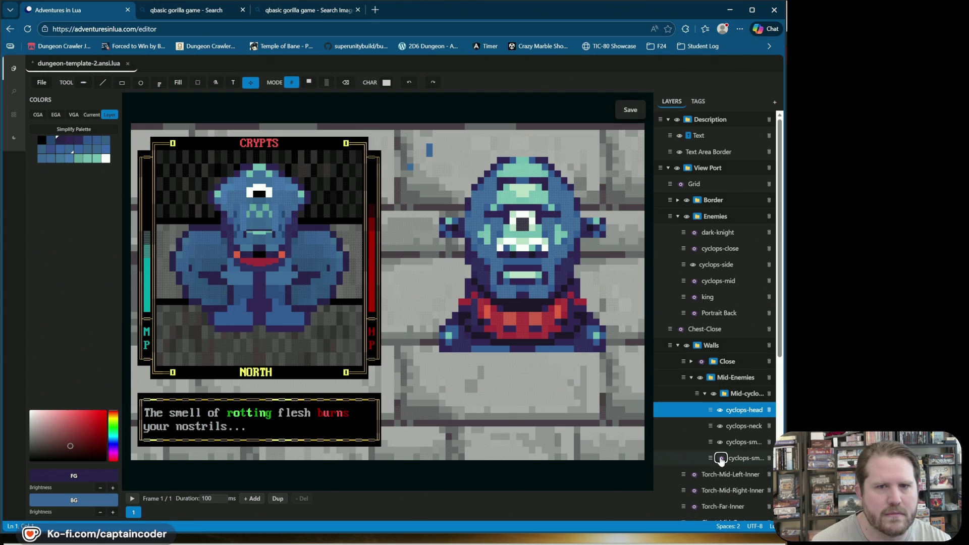
{"action": "left_click", "coordinate": [721, 458]}
{"action": "left_click", "coordinate": [721, 443]}
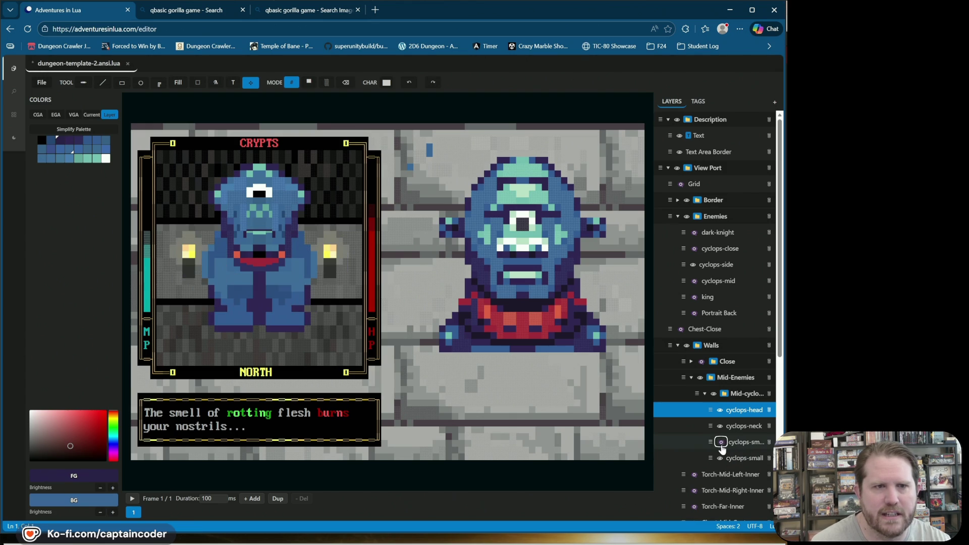
{"action": "left_click", "coordinate": [721, 443]}
{"action": "left_click", "coordinate": [721, 443]}
{"action": "left_click", "coordinate": [721, 443]}
Nudge the cyclops-sm arms layer one cell left, save, and show the Close walls layer.
{"action": "left_click", "coordinate": [742, 442]}
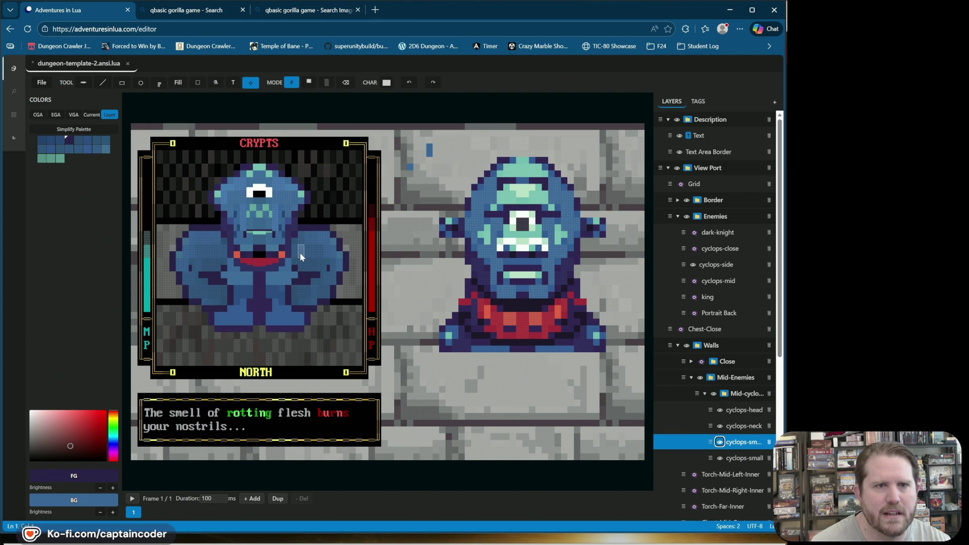
{"action": "mouse_move", "coordinate": [300, 258]}
{"action": "left_mouse_down"}
{"action": "mouse_move", "coordinate": [298, 268]}
{"action": "mouse_move", "coordinate": [302, 252]}
{"action": "left_mouse_up"}
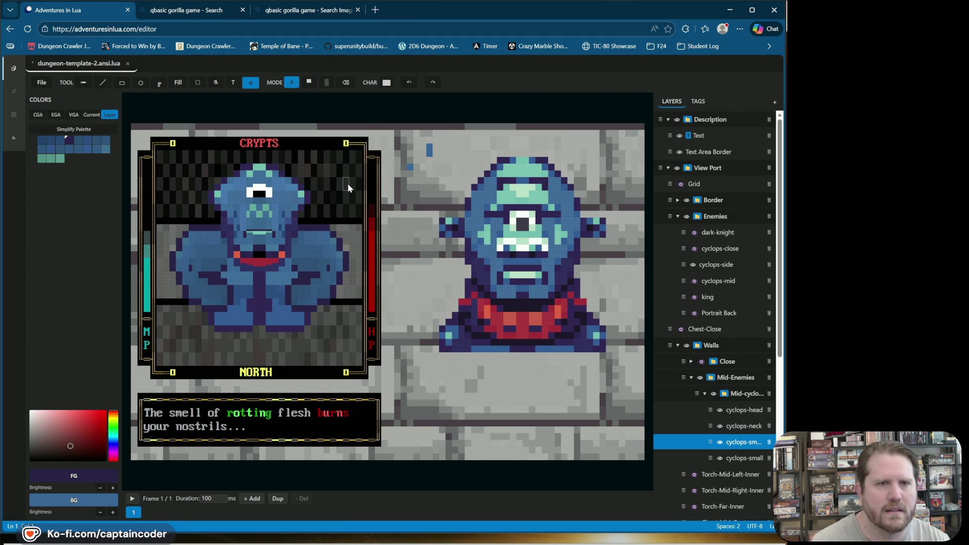
{"action": "key", "text": "ctrl+s"}
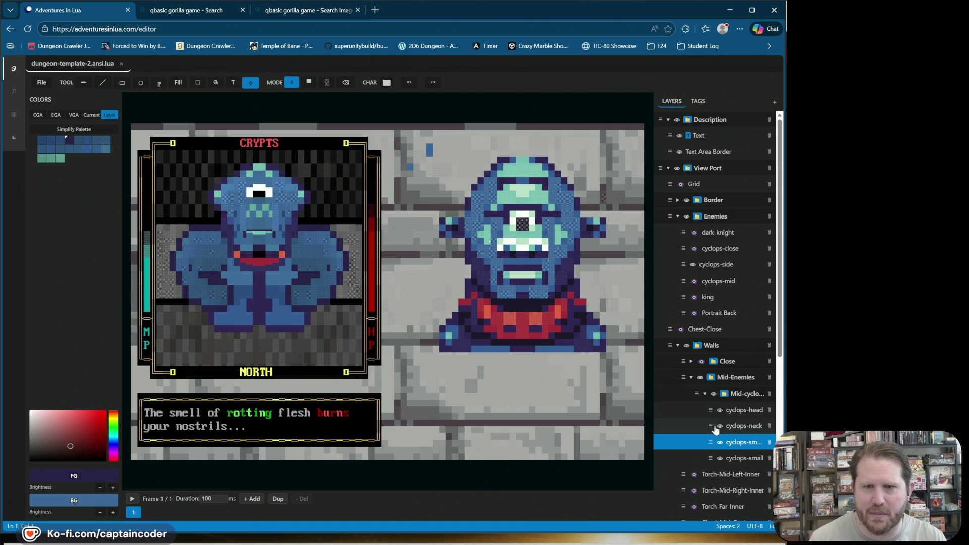
{"action": "left_click", "coordinate": [701, 362]}
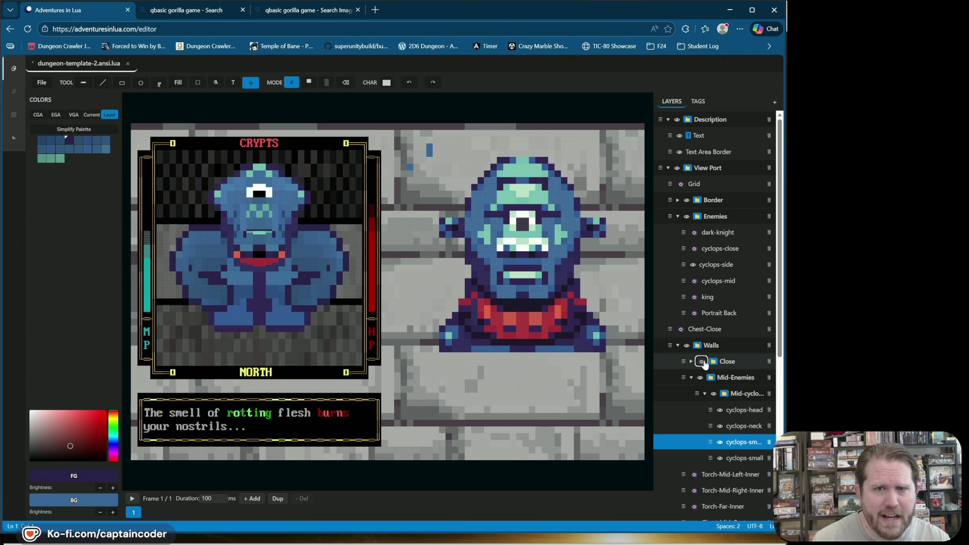
Check the Close walls layer by toggling it off and on, then hide cyclops-small to reveal the chest piece.
{"action": "left_click", "coordinate": [705, 366]}
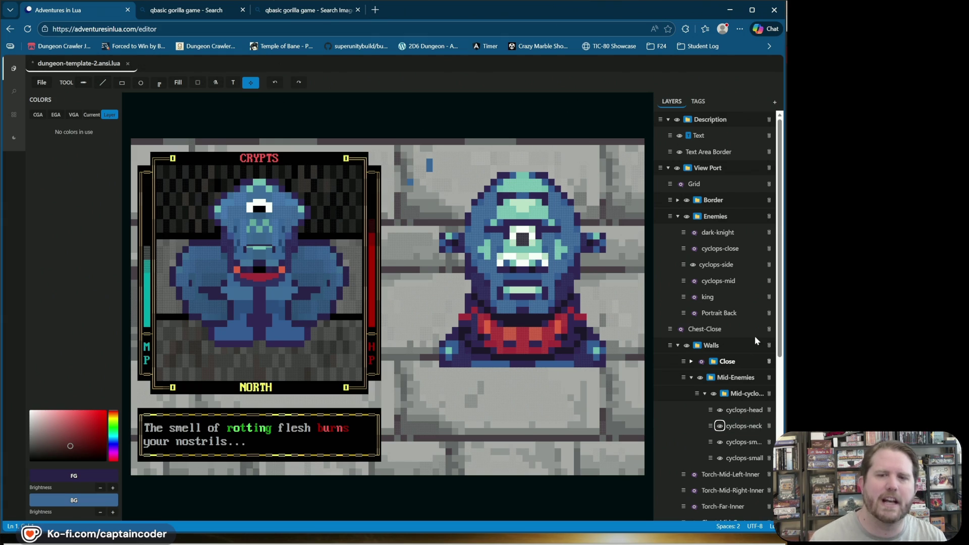
{"action": "left_click", "coordinate": [701, 362]}
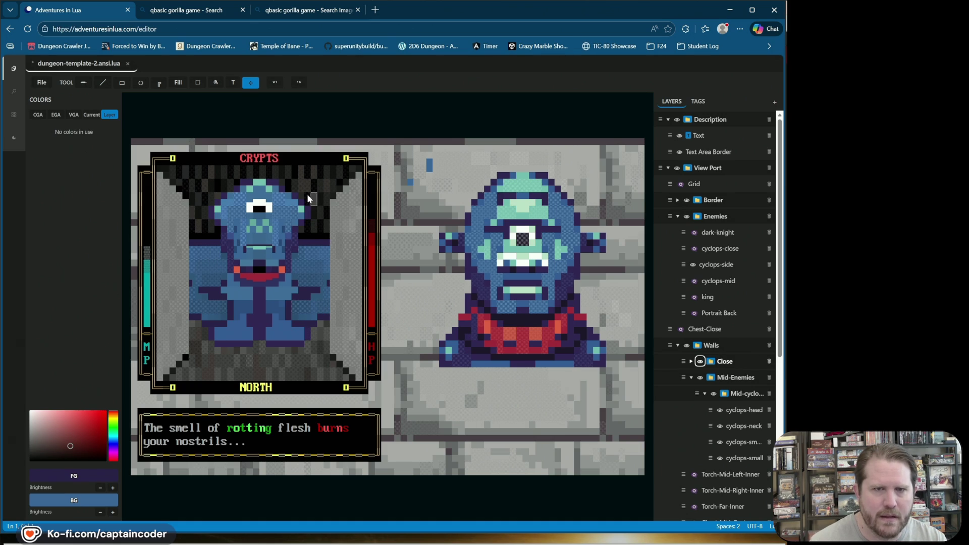
{"action": "left_click", "coordinate": [701, 362]}
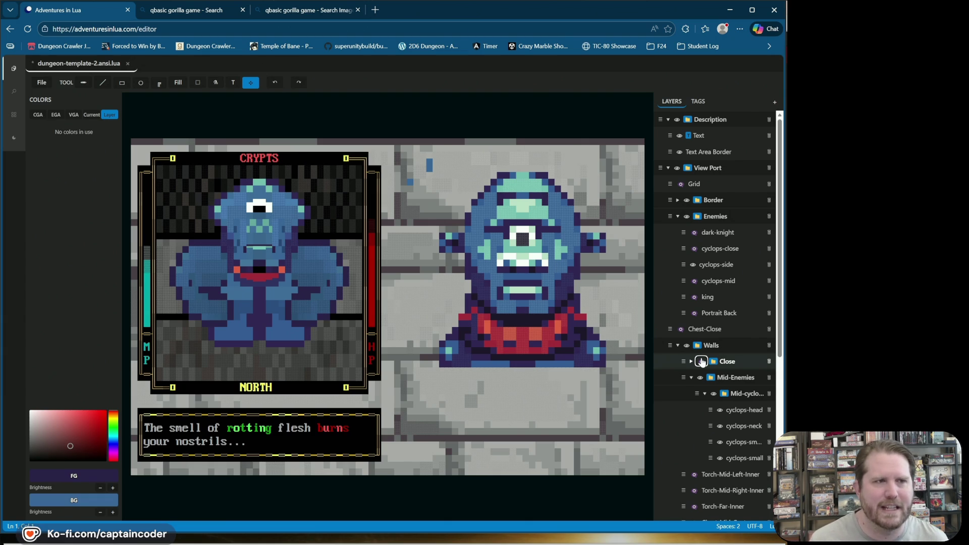
{"action": "left_click", "coordinate": [702, 362]}
{"action": "left_click", "coordinate": [702, 362]}
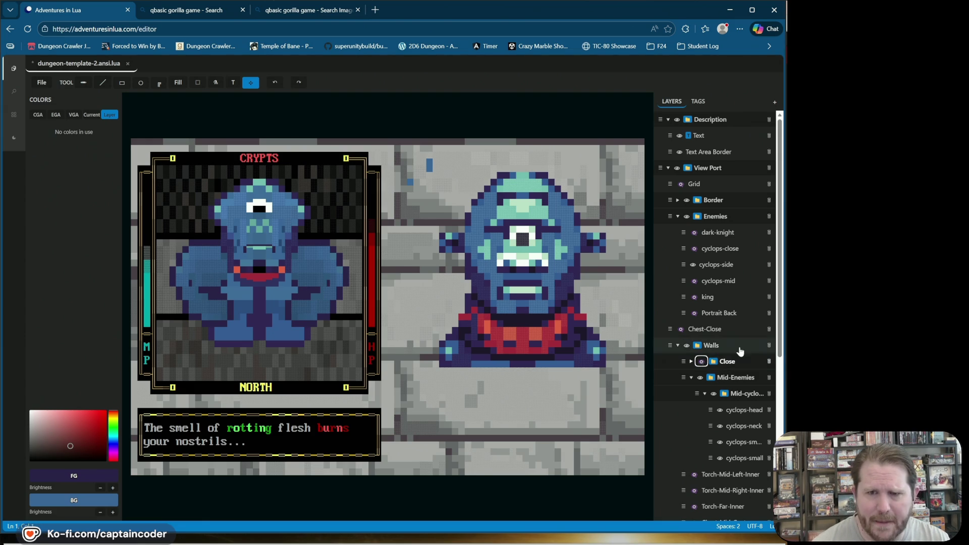
{"action": "left_click", "coordinate": [719, 459]}
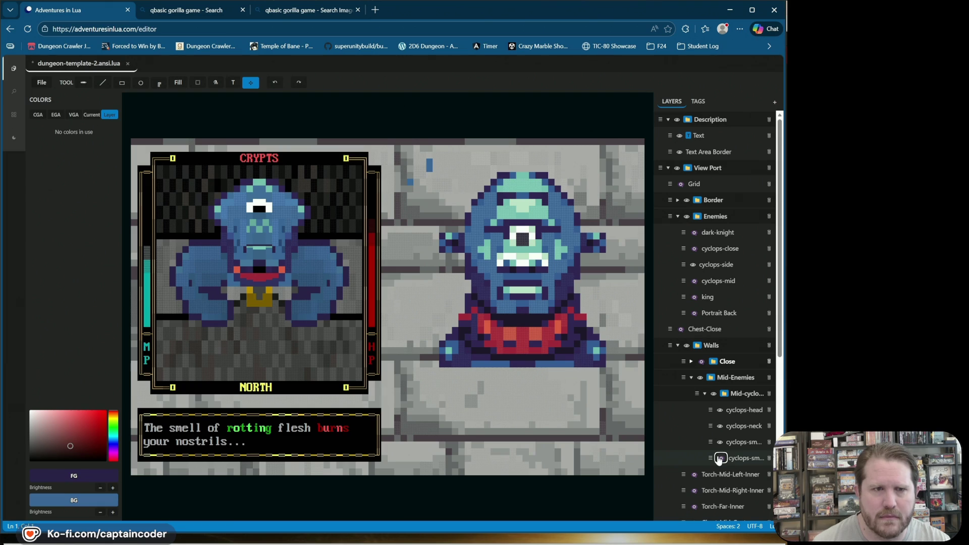
Show and select the cyclops-small layer, sample a body cell's colours, and undo a stray teal cell.
{"action": "left_click", "coordinate": [720, 458]}
{"action": "left_click", "coordinate": [741, 458]}
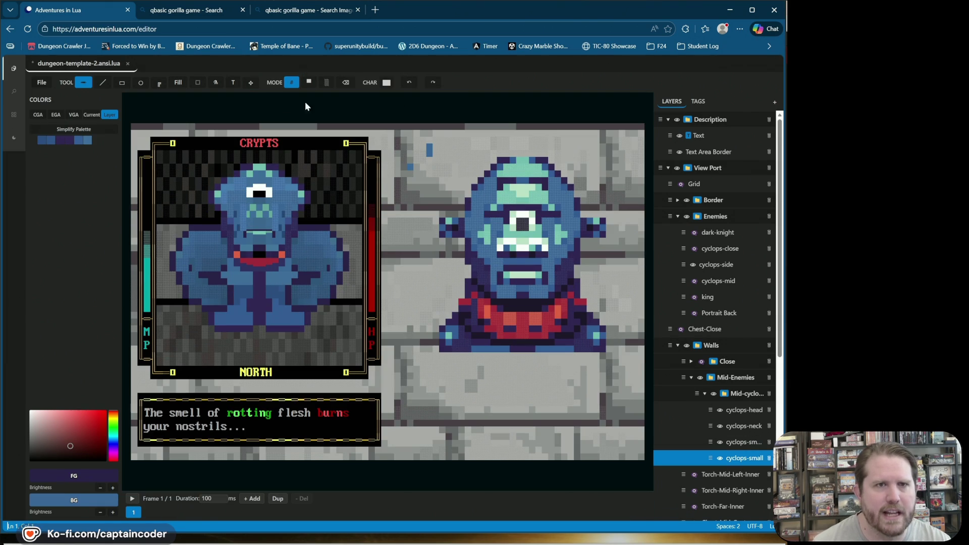
{"action": "left_click", "coordinate": [309, 82]}
{"action": "left_click", "coordinate": [292, 82]}
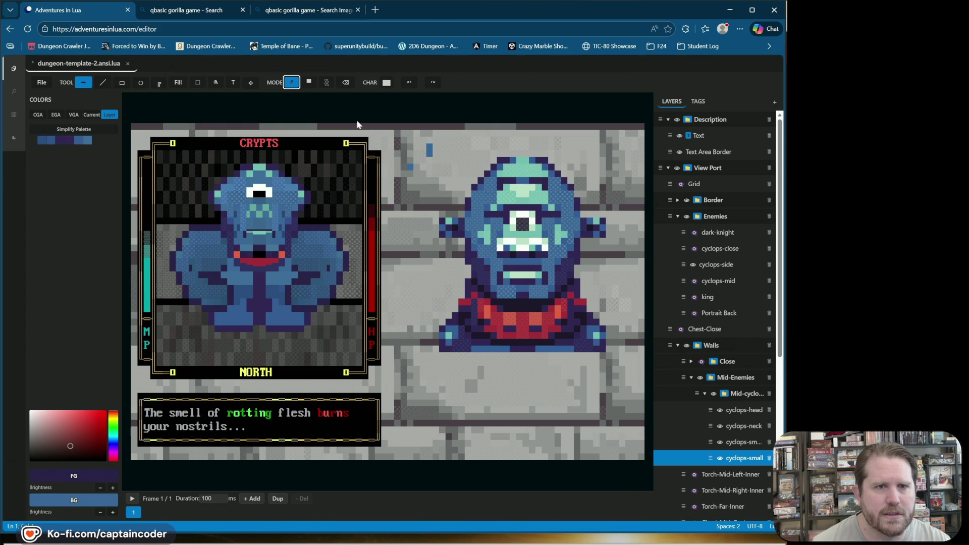
{"action": "left_click", "coordinate": [304, 267], "text": "alt"}
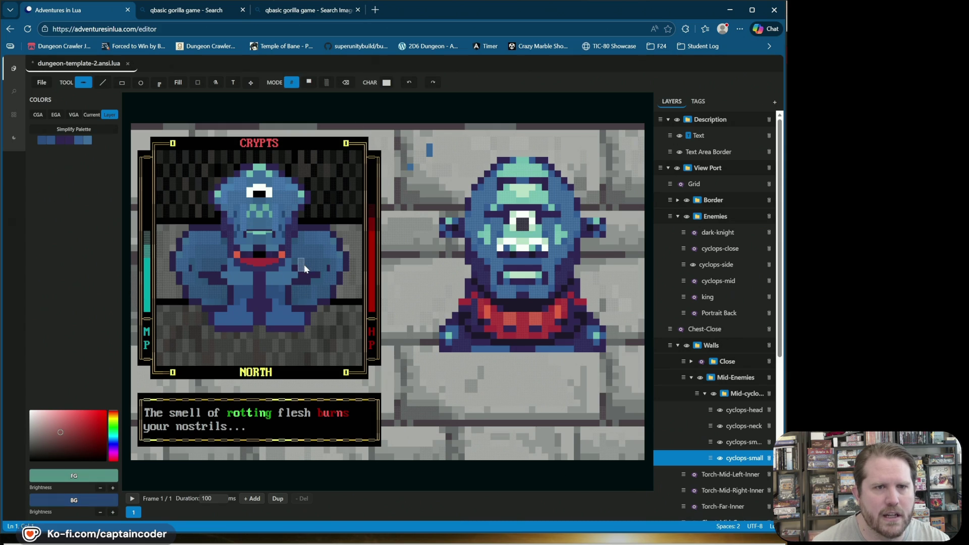
{"action": "left_click", "coordinate": [232, 268]}
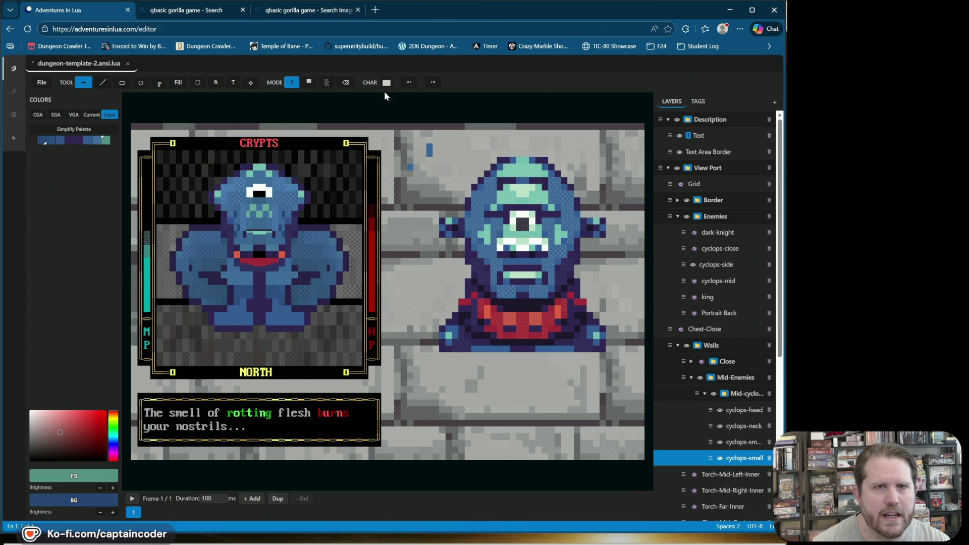
{"action": "left_click", "coordinate": [413, 86]}
Draw a lighter straight line across the cyclops body, then hide the cyclops-sm arms layer.
{"action": "left_click", "coordinate": [102, 82]}
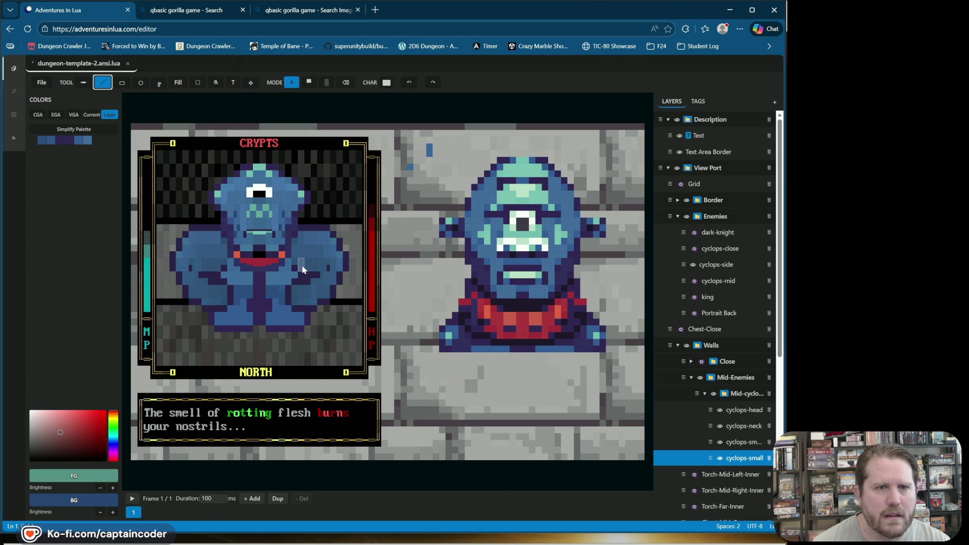
{"action": "left_click", "coordinate": [276, 282]}
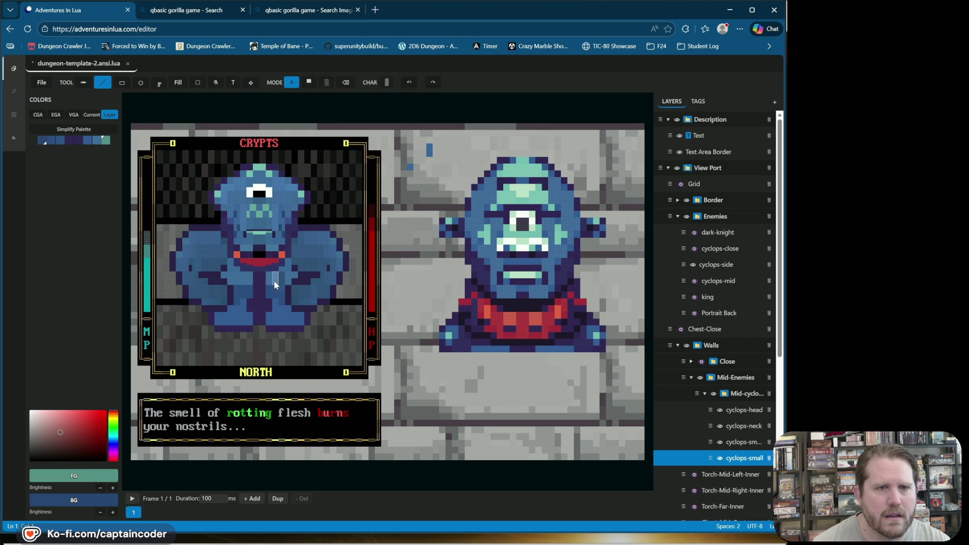
{"action": "key", "text": "ctrl+z"}
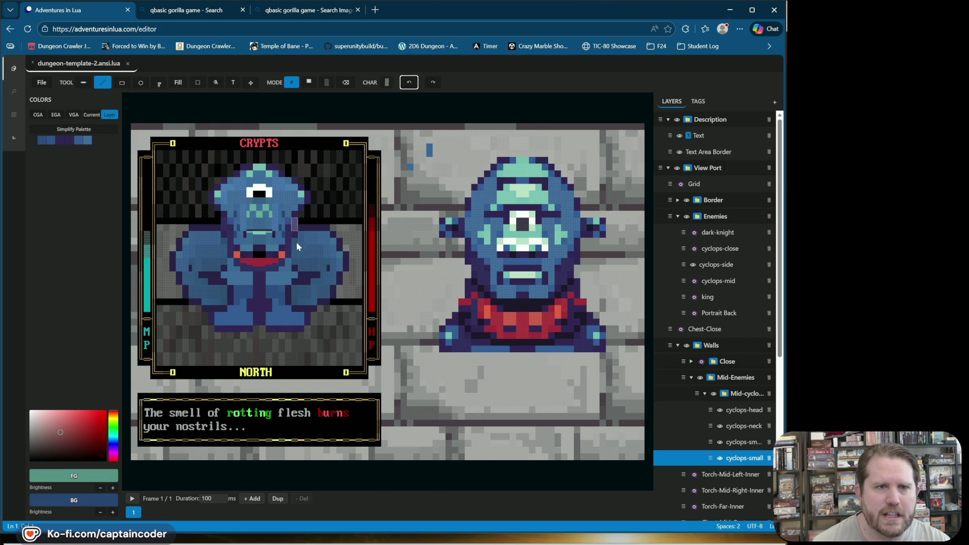
{"action": "left_click", "coordinate": [295, 282]}
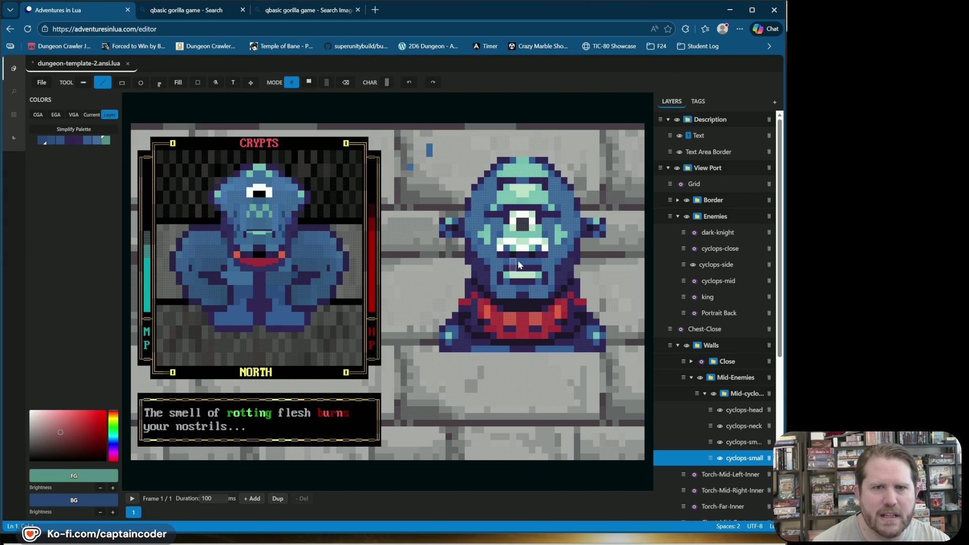
{"action": "left_click", "coordinate": [319, 291]}
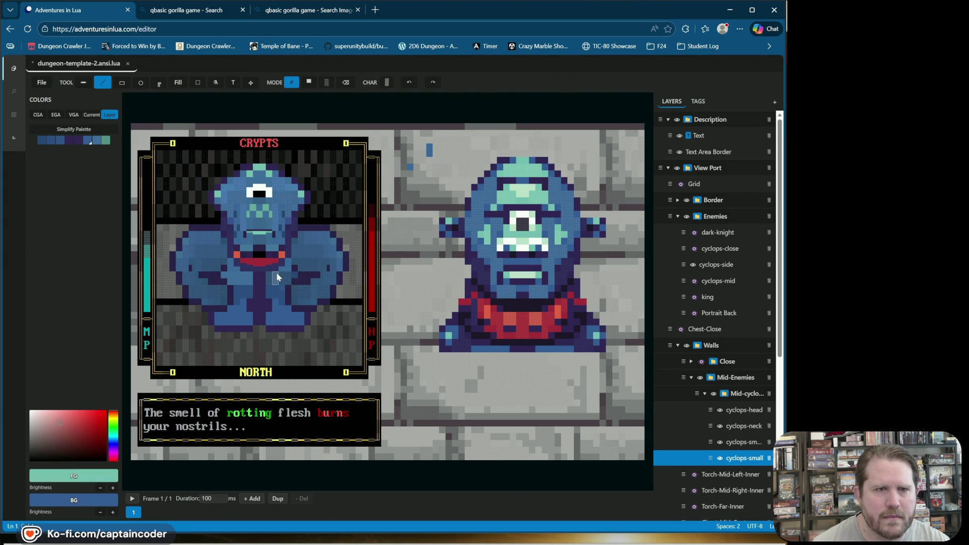
{"action": "left_click_drag", "start_coordinate": [268, 278], "coordinate": [292, 278]}
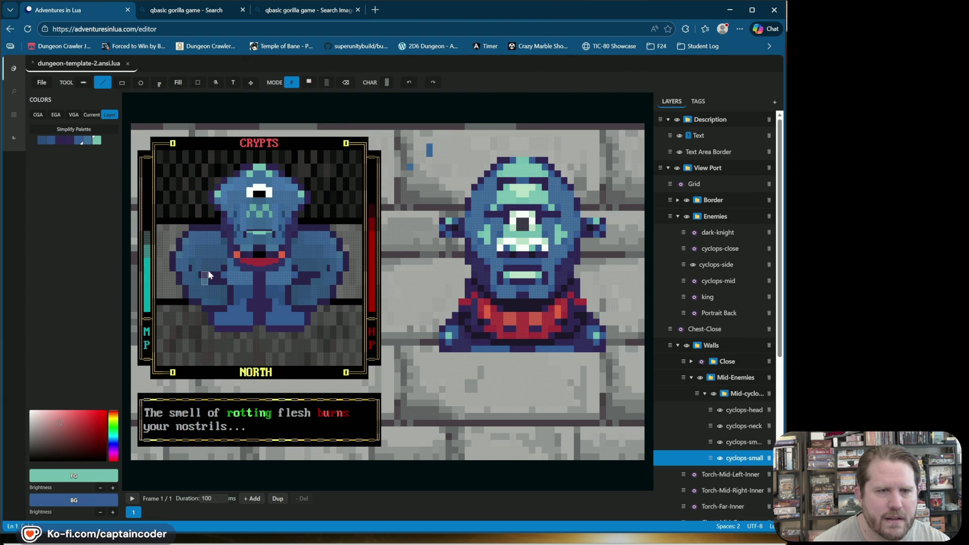
{"action": "left_click", "coordinate": [720, 442]}
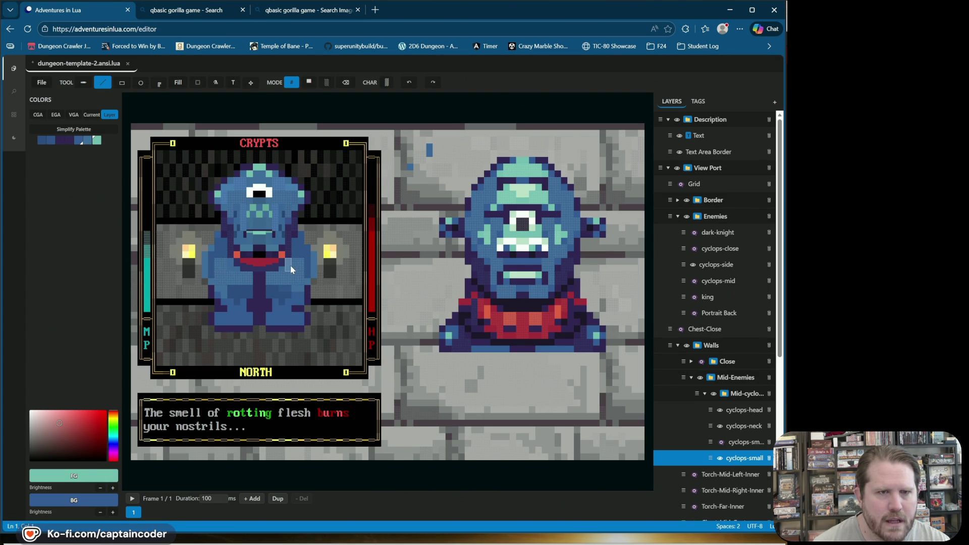
Reselect cyclops-small and flick the arms layer on and off to compare the portrait.
{"action": "left_click", "coordinate": [716, 460]}
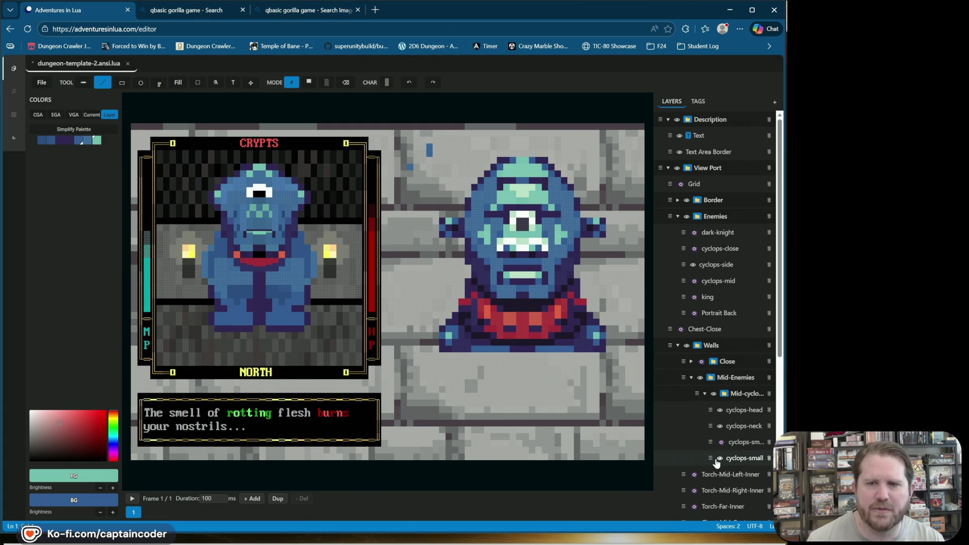
{"action": "left_click", "coordinate": [716, 457]}
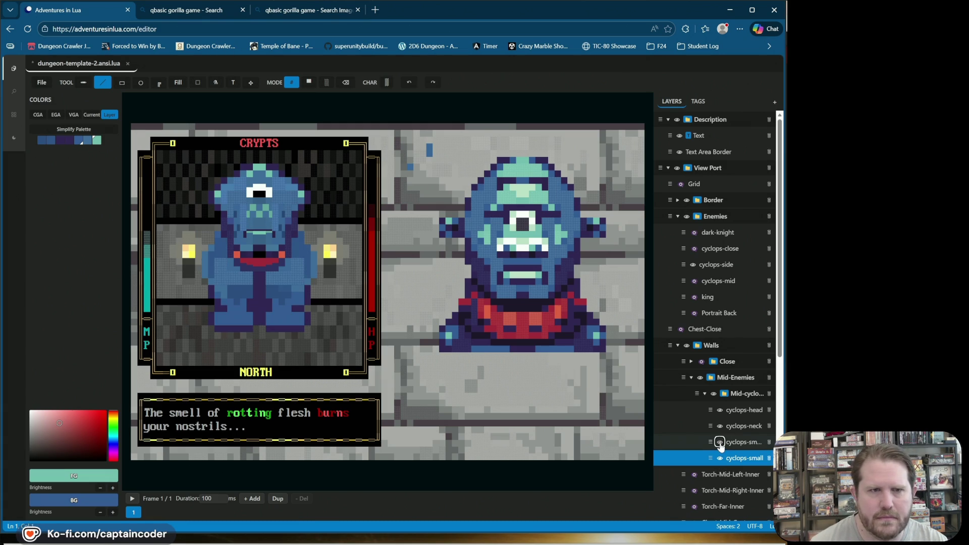
{"action": "left_click", "coordinate": [720, 443]}
{"action": "left_click", "coordinate": [720, 443]}
{"action": "left_click", "coordinate": [720, 443]}
{"action": "left_click", "coordinate": [720, 442]}
{"action": "left_click", "coordinate": [720, 443]}
{"action": "left_click", "coordinate": [720, 443]}
{"action": "left_click", "coordinate": [720, 443]}
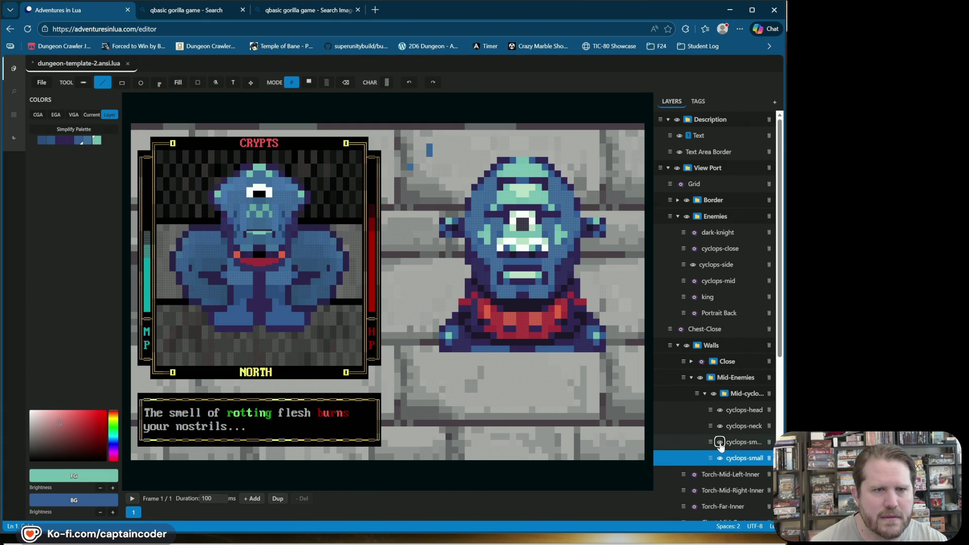
{"action": "left_click", "coordinate": [720, 443]}
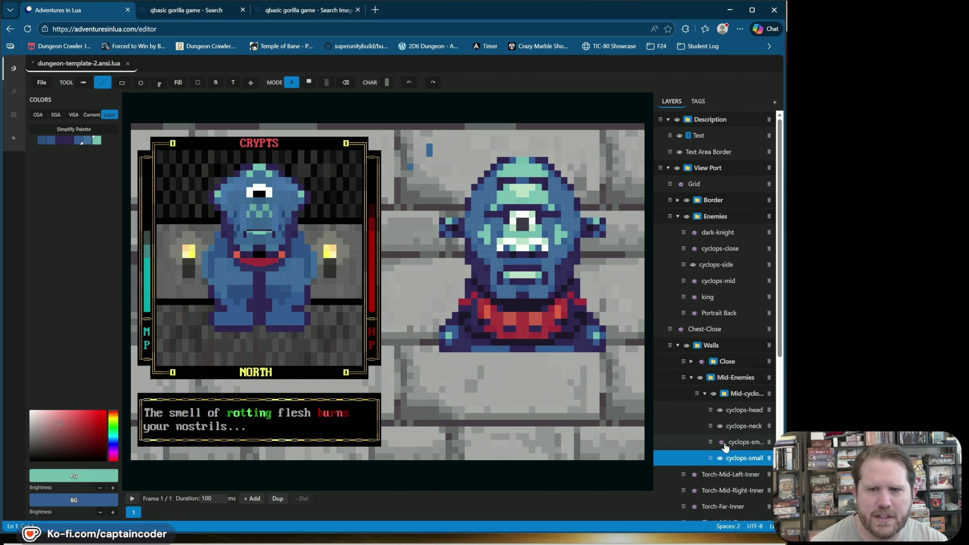
Compare with the cyclops-neck layer toggled, then turn the neck and arms layers back on.
{"action": "left_click", "coordinate": [720, 427]}
{"action": "left_click", "coordinate": [719, 427]}
{"action": "left_click", "coordinate": [719, 427]}
{"action": "left_click", "coordinate": [719, 427]}
{"action": "left_click", "coordinate": [720, 427]}
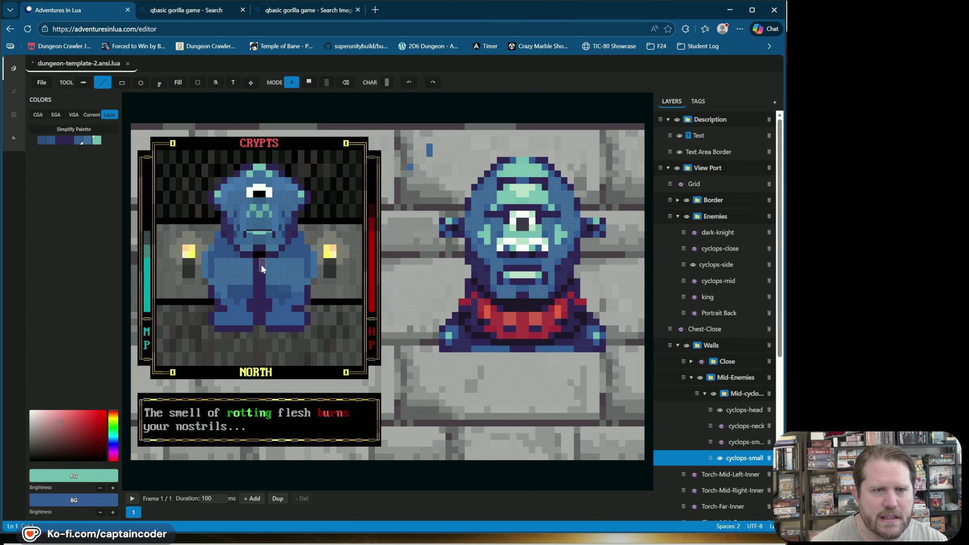
{"action": "left_click", "coordinate": [720, 427]}
{"action": "left_click", "coordinate": [720, 427]}
{"action": "left_click", "coordinate": [720, 427]}
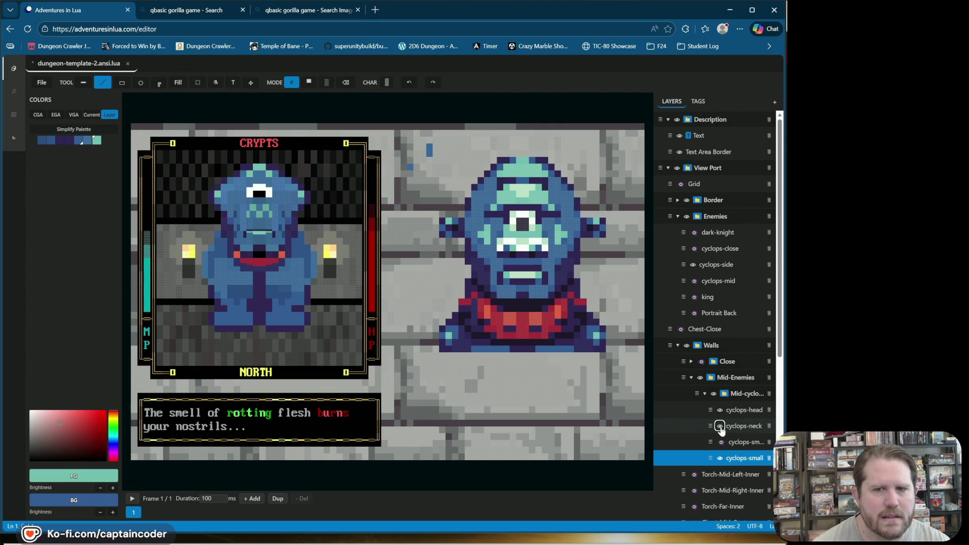
{"action": "left_click", "coordinate": [720, 443]}
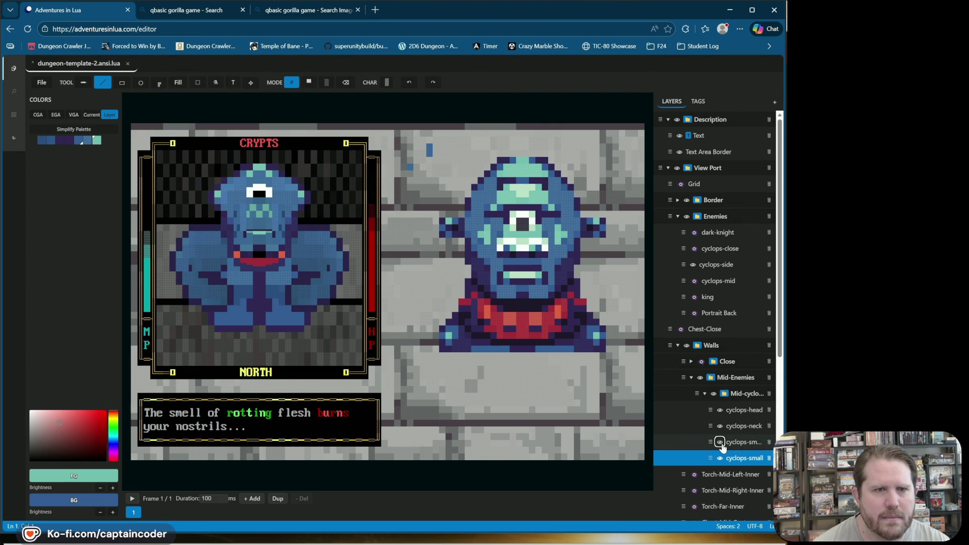
Reselect cyclops-small and sample the blue body colours from the portrait.
{"action": "left_click", "coordinate": [744, 465]}
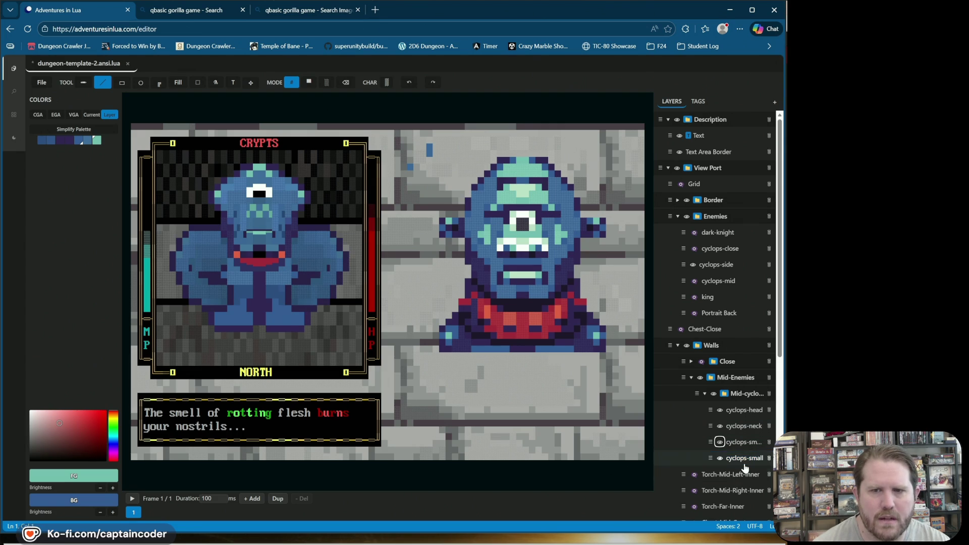
{"action": "left_click", "coordinate": [745, 462]}
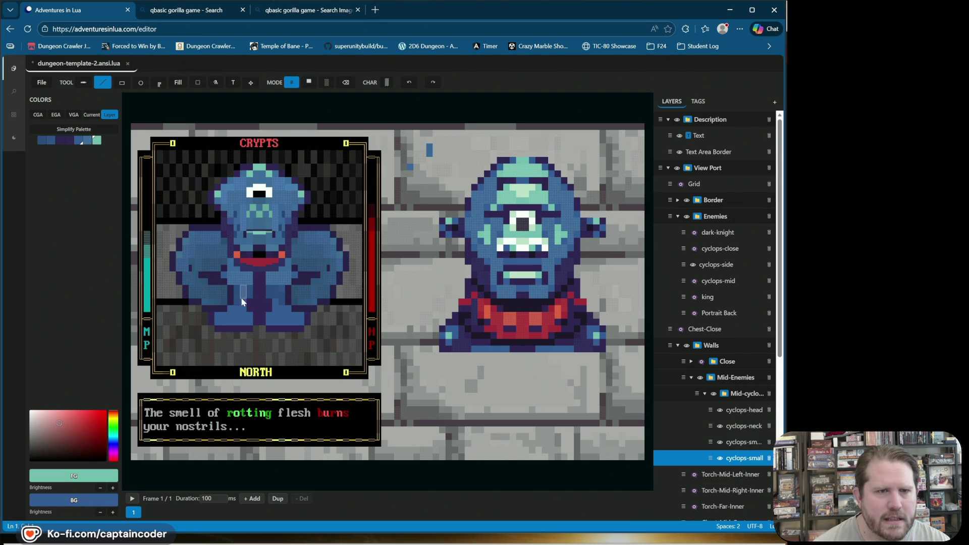
{"action": "left_click", "coordinate": [485, 281], "text": "alt"}
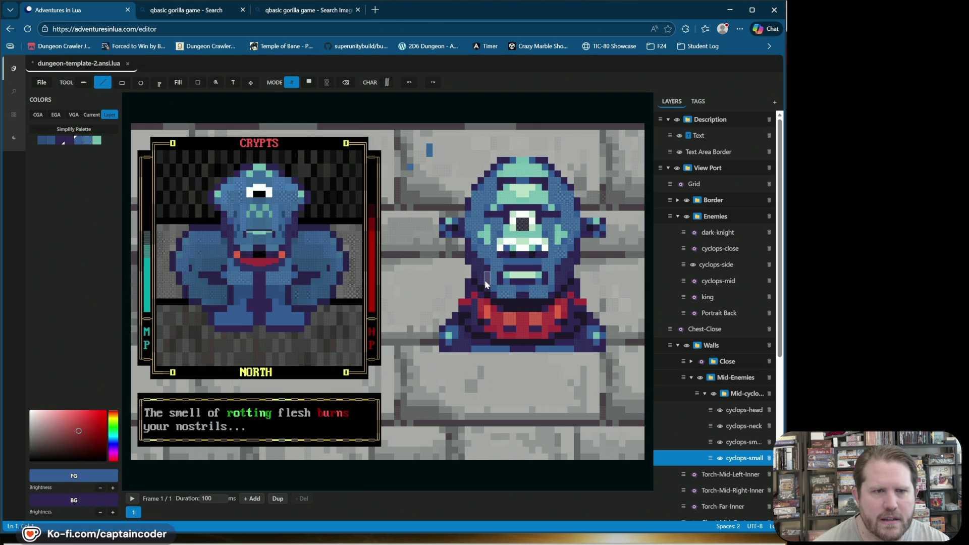
Paint darker shade cells on the cyclops's lower body, darkening the background colour.
{"action": "left_click_drag", "start_coordinate": [246, 296], "coordinate": [253, 296]}
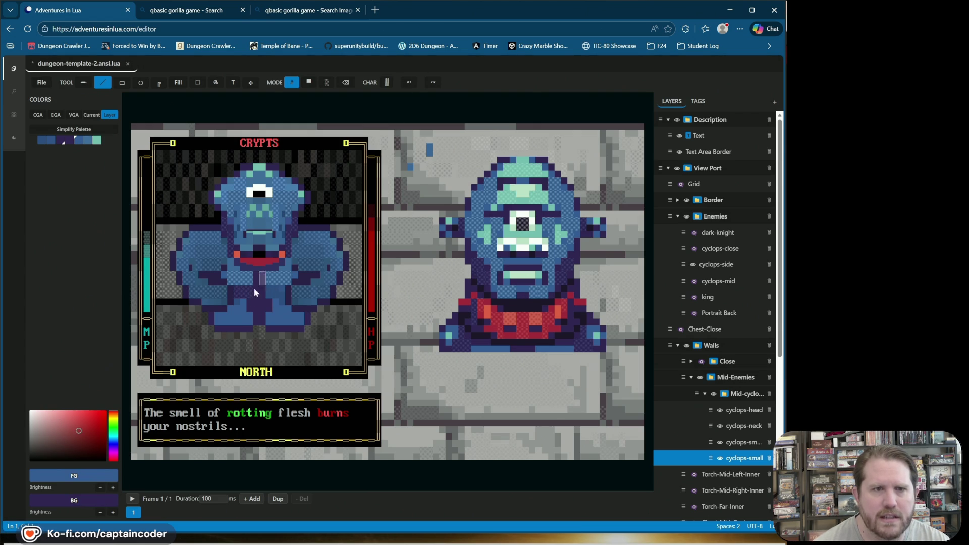
{"action": "left_click", "coordinate": [101, 513]}
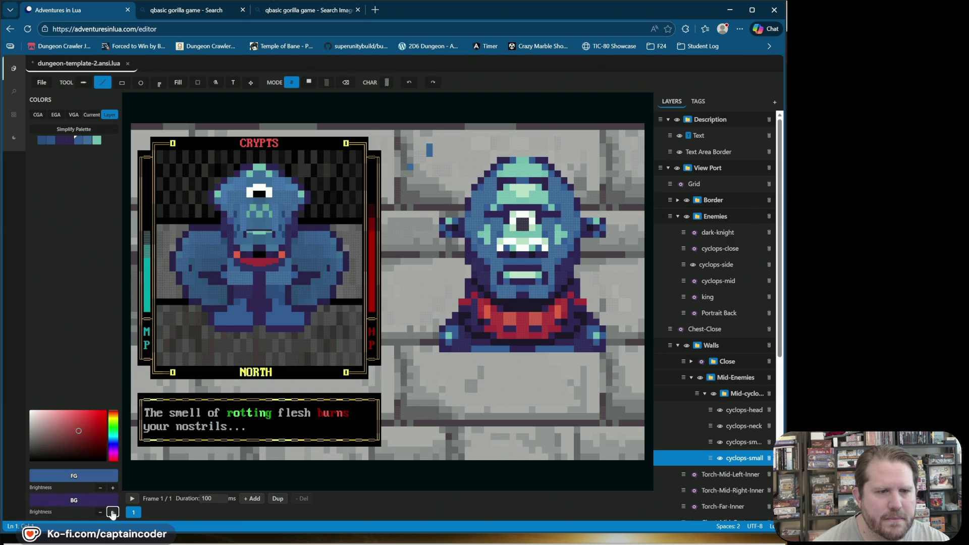
{"action": "left_click_drag", "start_coordinate": [234, 289], "coordinate": [248, 294]}
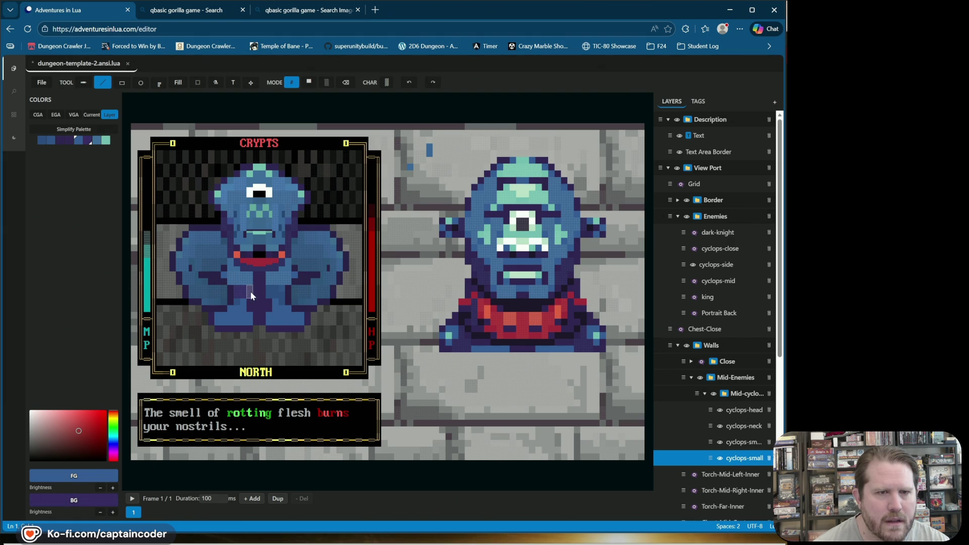
{"action": "left_click", "coordinate": [250, 279], "text": "alt"}
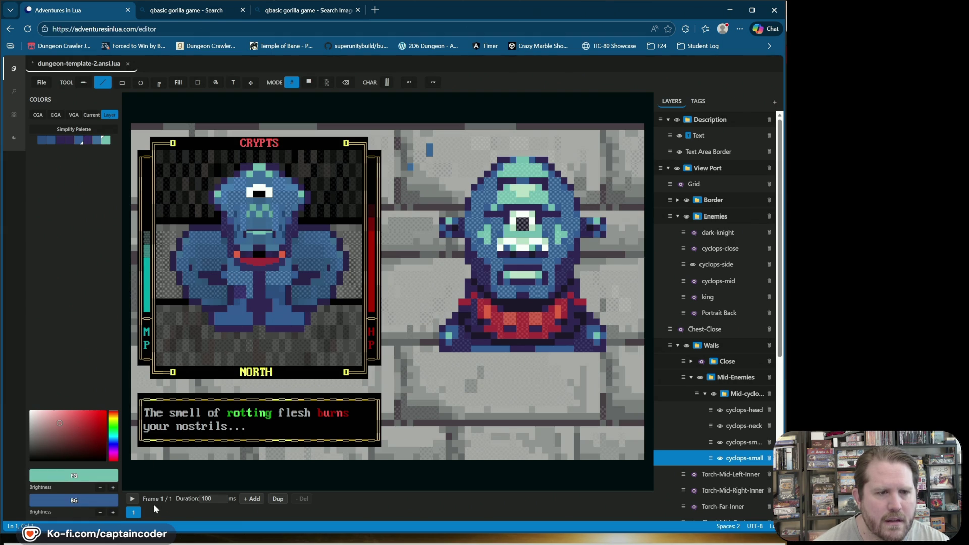
{"action": "left_click", "coordinate": [100, 514]}
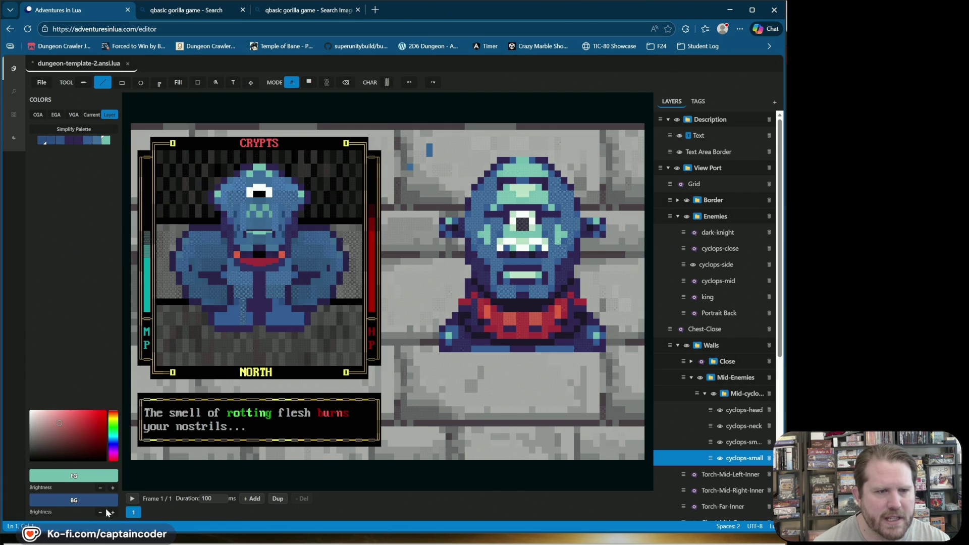
Add a green-shaded cell, undo a stray one, and switch to blended painting mode.
{"action": "left_click", "coordinate": [243, 308]}
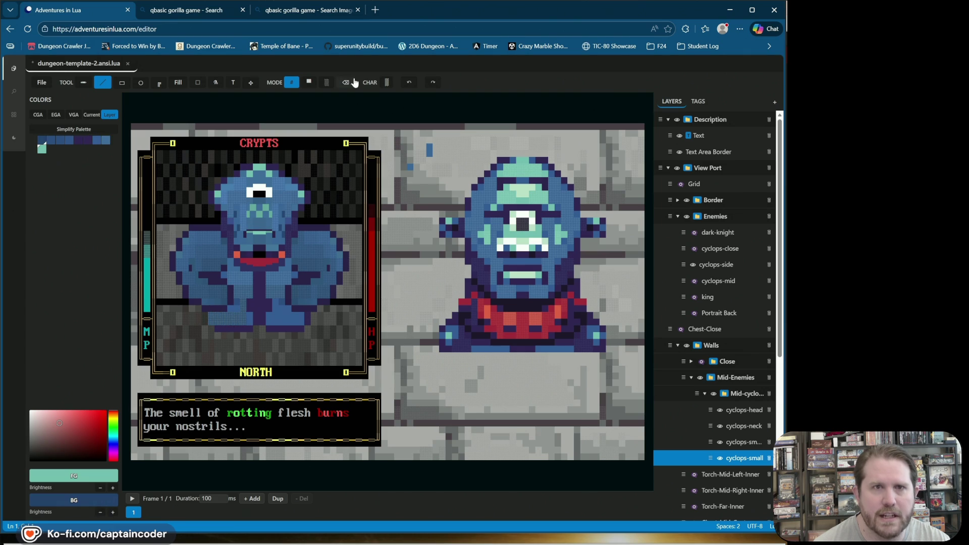
{"action": "left_click", "coordinate": [409, 83]}
{"action": "left_click", "coordinate": [247, 327]}
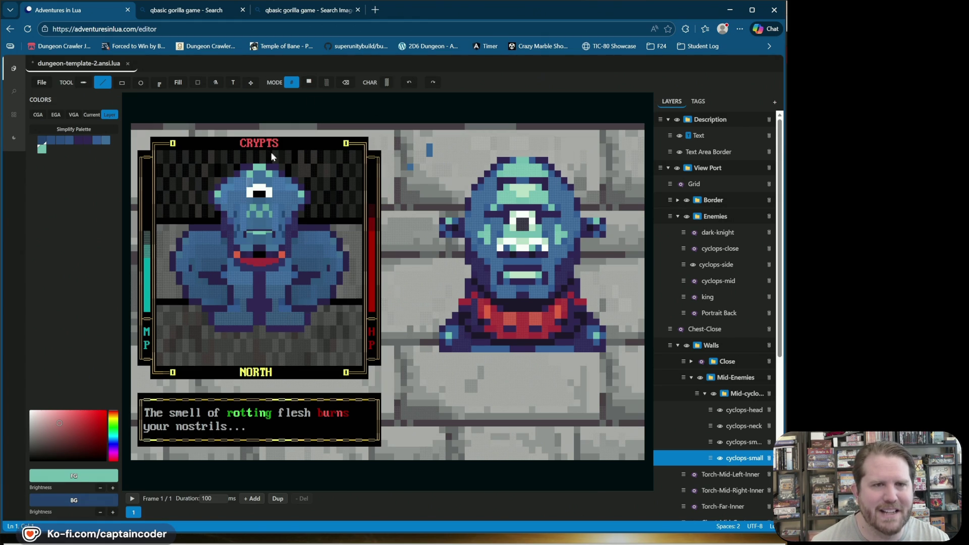
{"action": "left_click", "coordinate": [309, 82]}
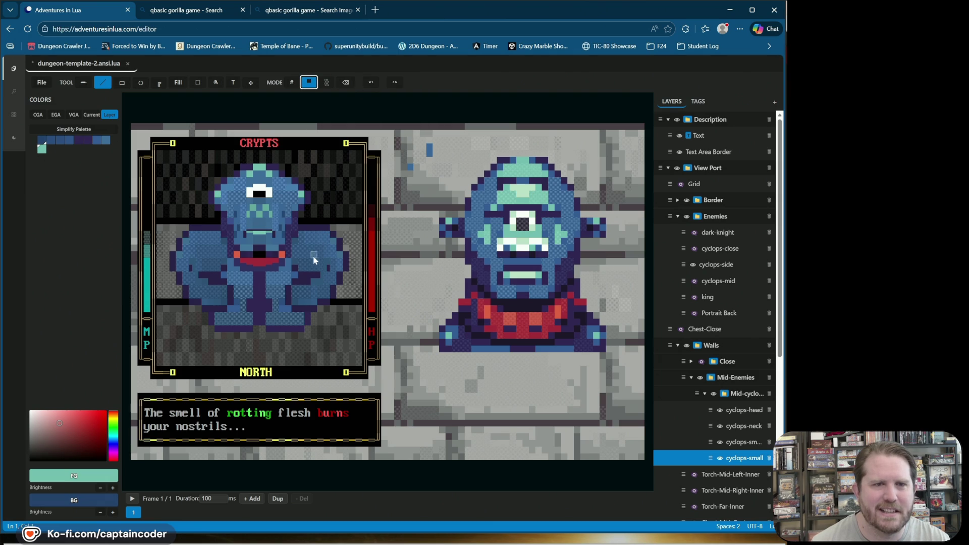
{"action": "left_click", "coordinate": [326, 82]}
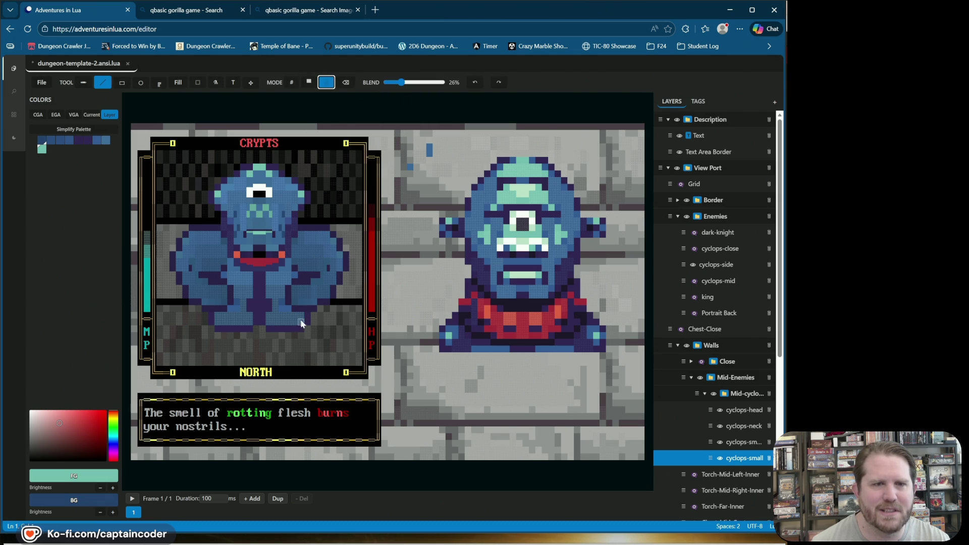
Paint blended cells on the cyclops's legs and lower body at 13% blend strength.
{"action": "left_click", "coordinate": [287, 310]}
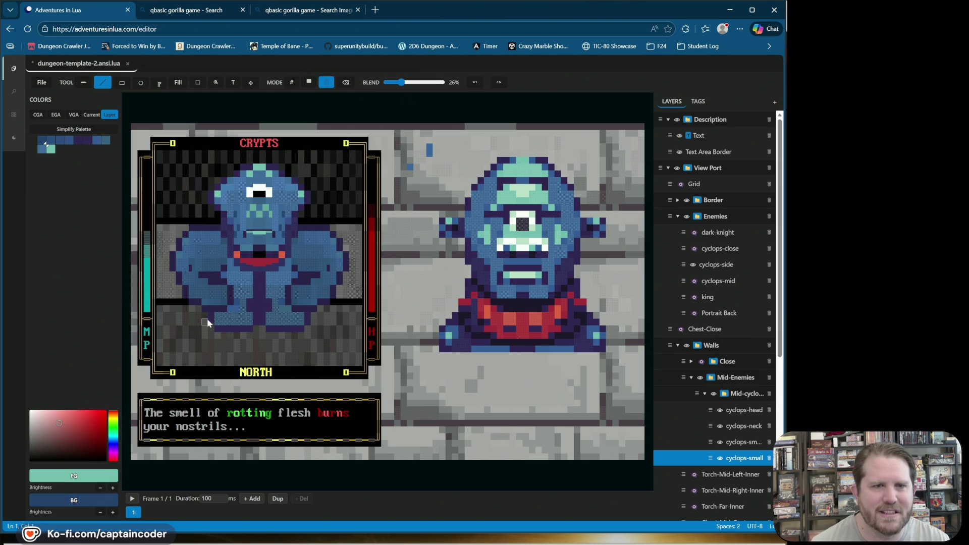
{"action": "left_click", "coordinate": [392, 83]}
{"action": "left_click", "coordinate": [288, 308]}
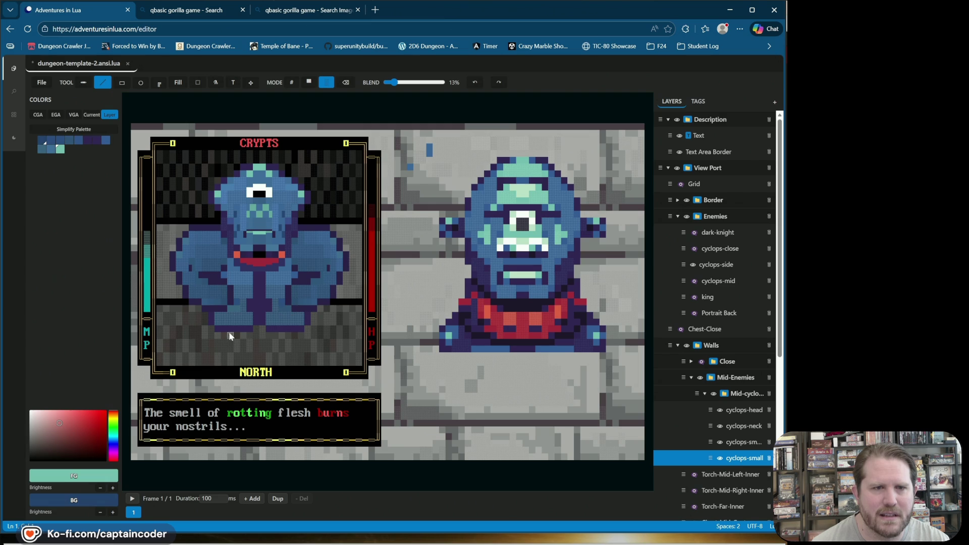
{"action": "left_click", "coordinate": [234, 309]}
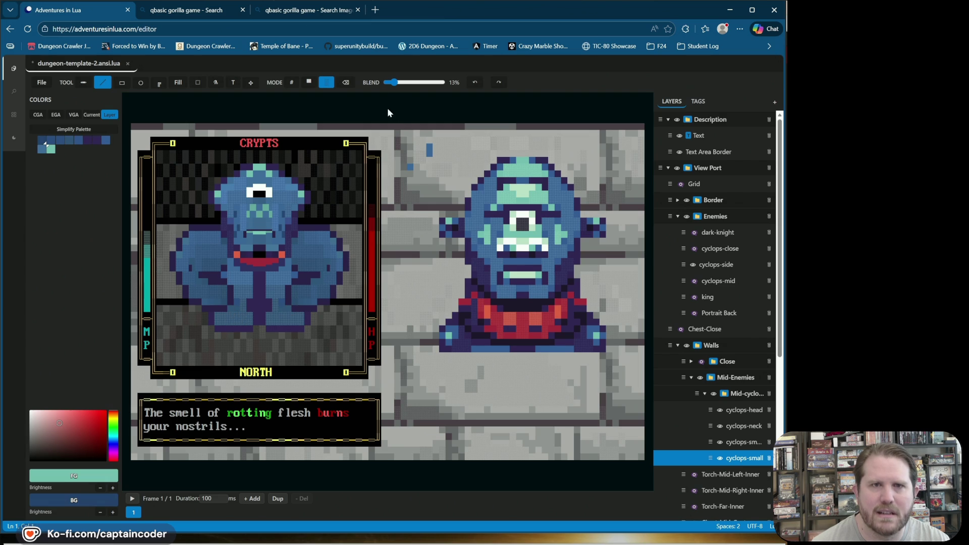
{"action": "left_click", "coordinate": [282, 309]}
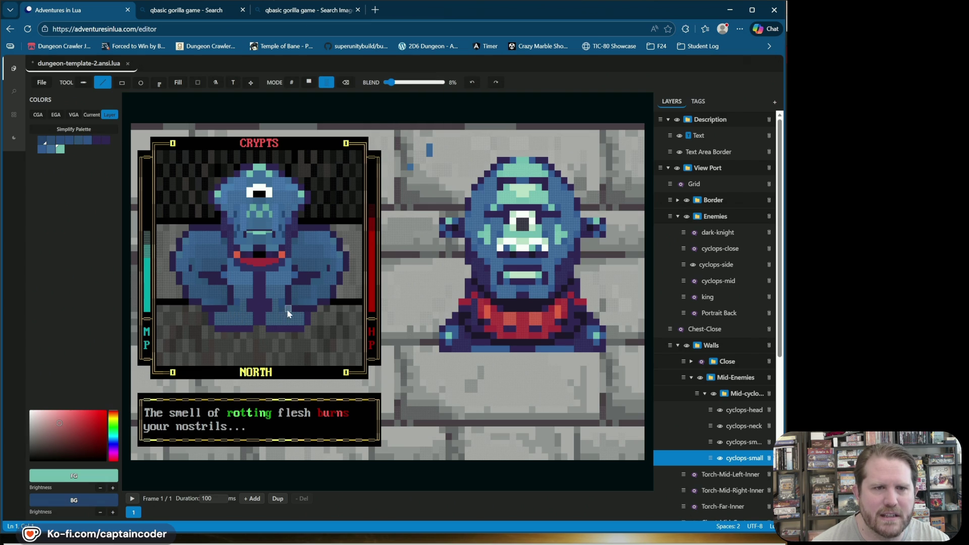
{"action": "left_click", "coordinate": [237, 301]}
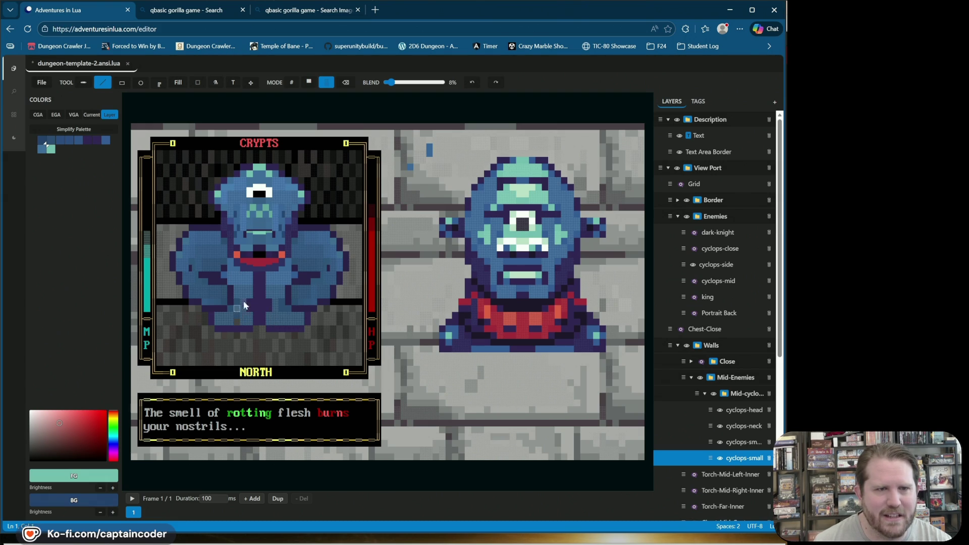
Undo the misfires, retry at 0% and 33% blend, then return to character mode.
{"action": "left_click", "coordinate": [473, 82]}
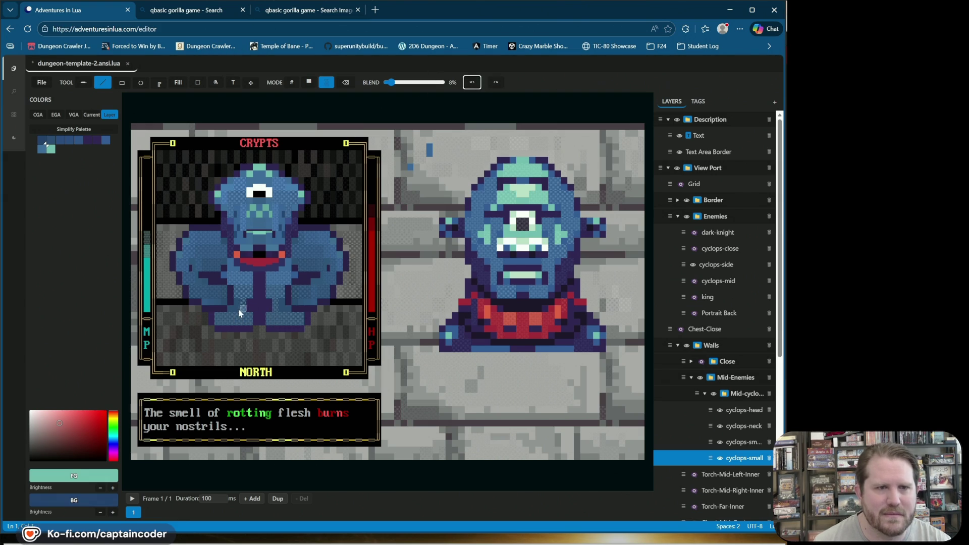
{"action": "left_click_drag", "start_coordinate": [390, 82], "coordinate": [384, 83]}
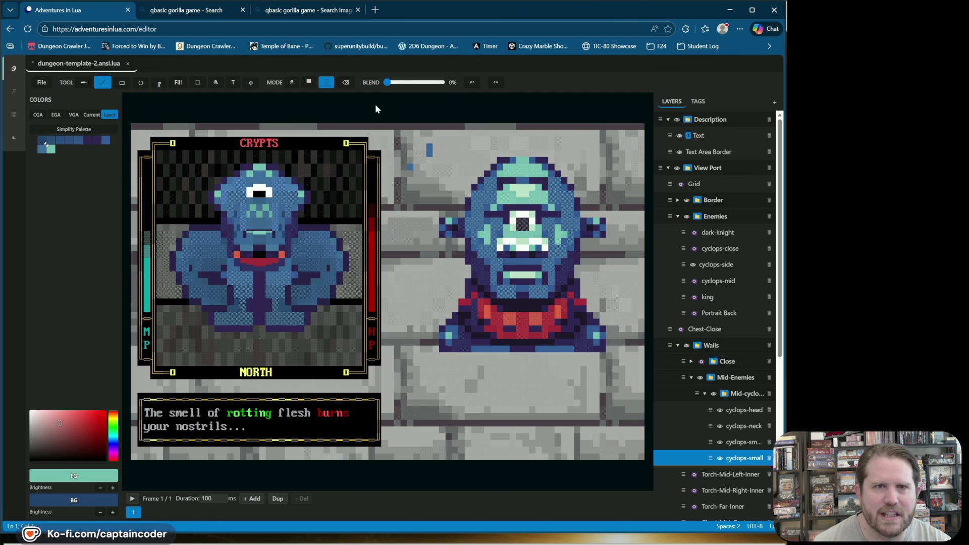
{"action": "left_click", "coordinate": [404, 84]}
{"action": "left_click", "coordinate": [238, 303]}
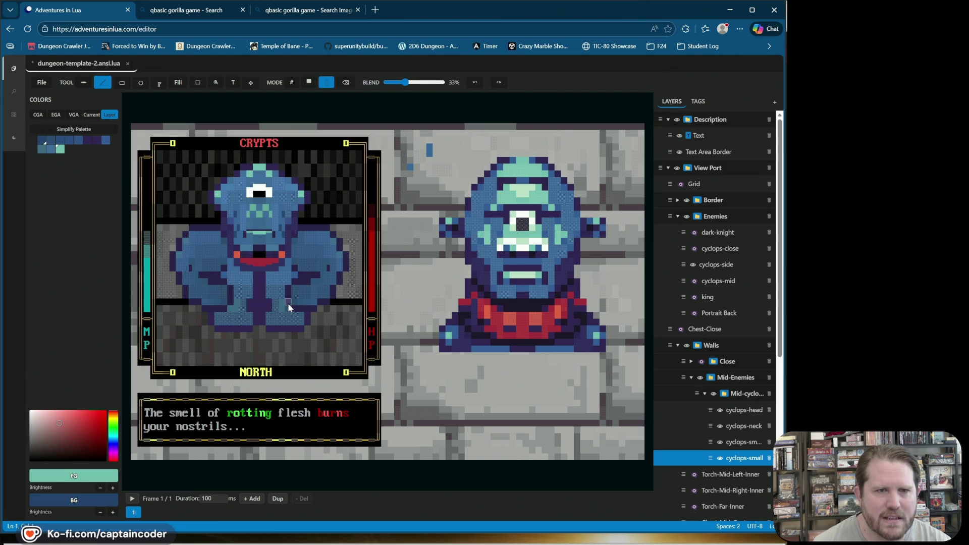
{"action": "left_click", "coordinate": [475, 84]}
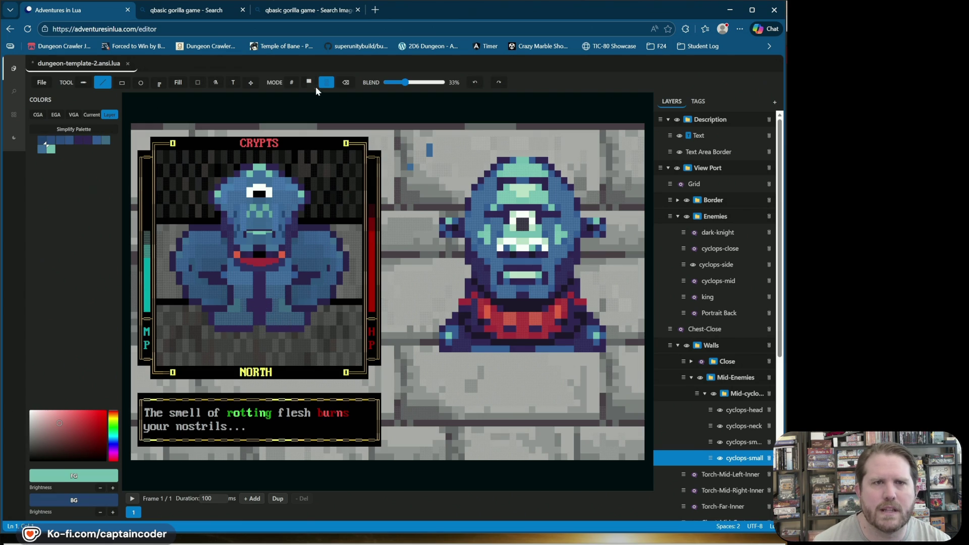
{"action": "left_click", "coordinate": [291, 83]}
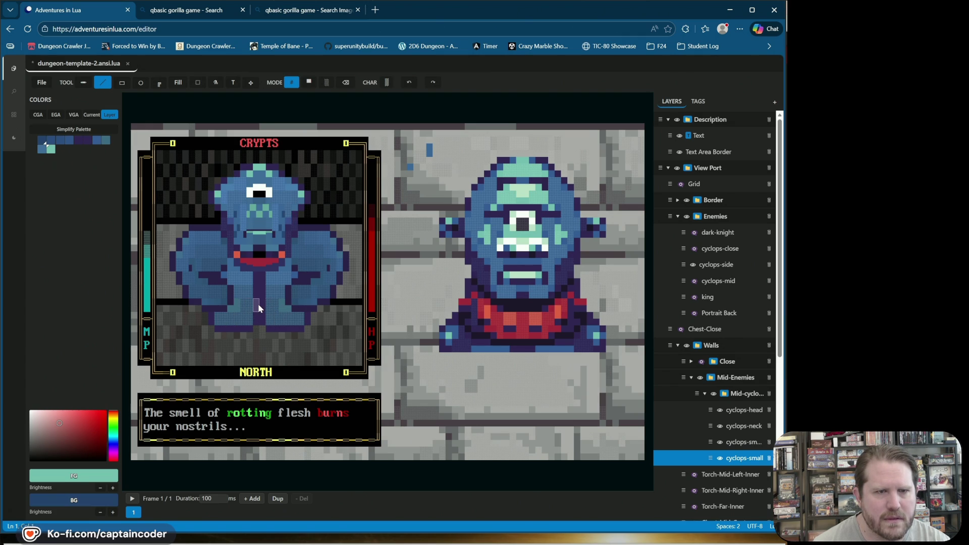
Undo the teal cell and draw a thin vertical bar from the Blocks characters between the legs.
{"action": "left_click", "coordinate": [309, 83]}
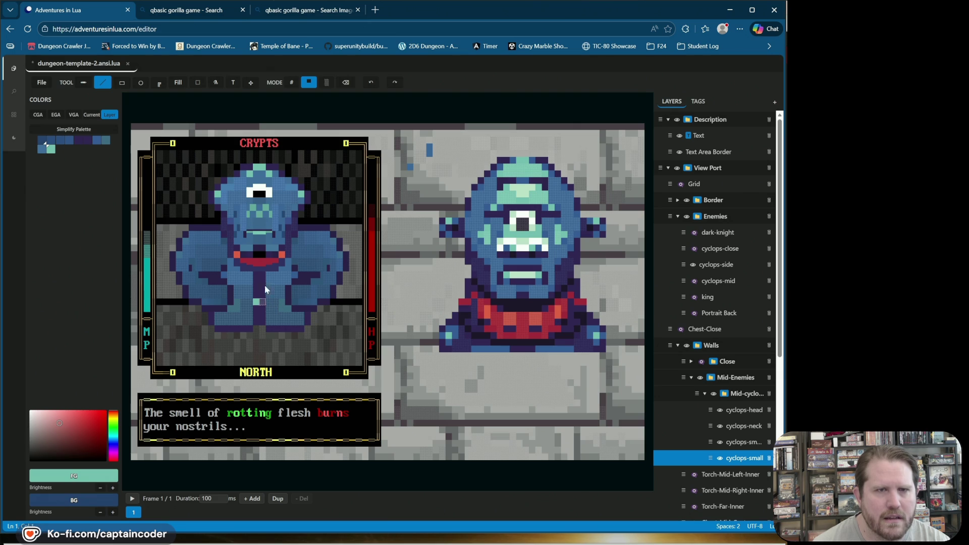
{"action": "left_click", "coordinate": [372, 83]}
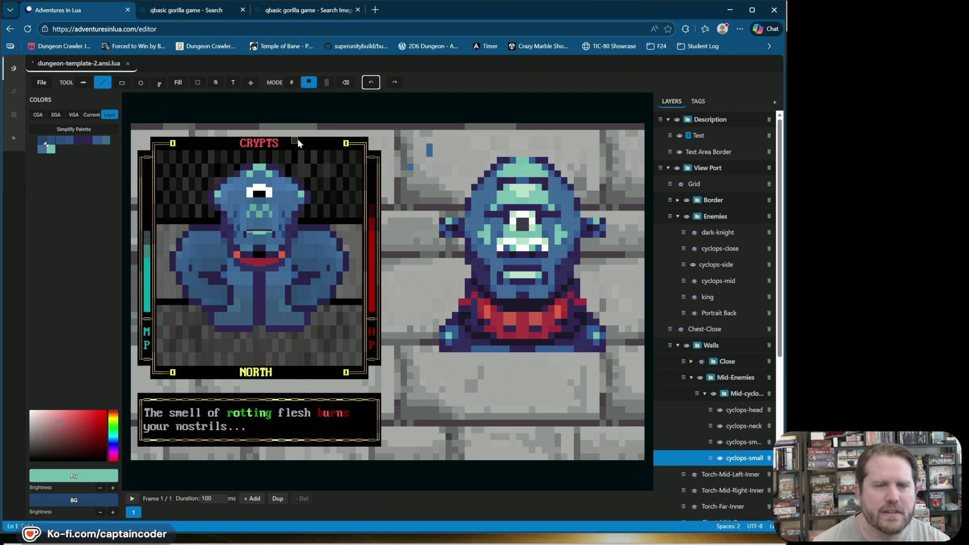
{"action": "left_click", "coordinate": [291, 82]}
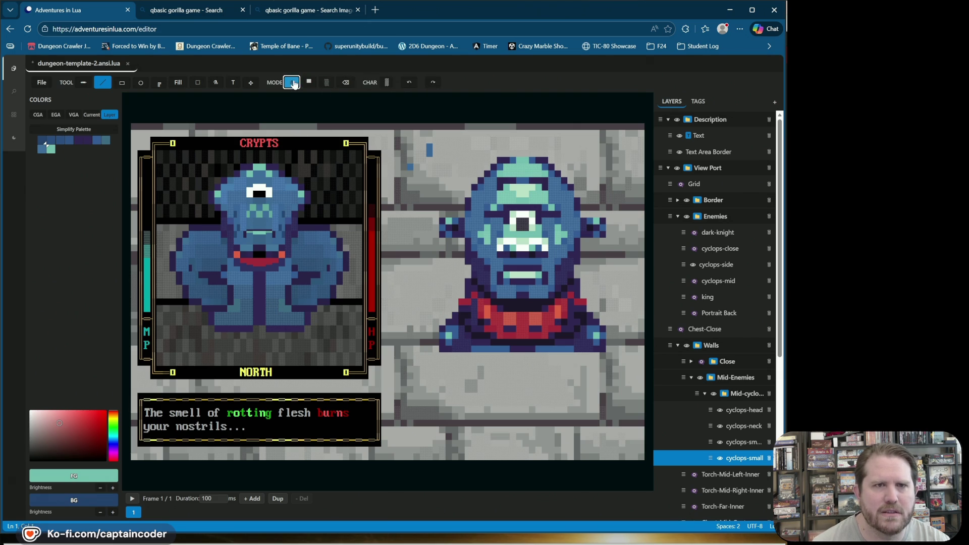
{"action": "left_click", "coordinate": [386, 82]}
{"action": "left_click", "coordinate": [433, 97]}
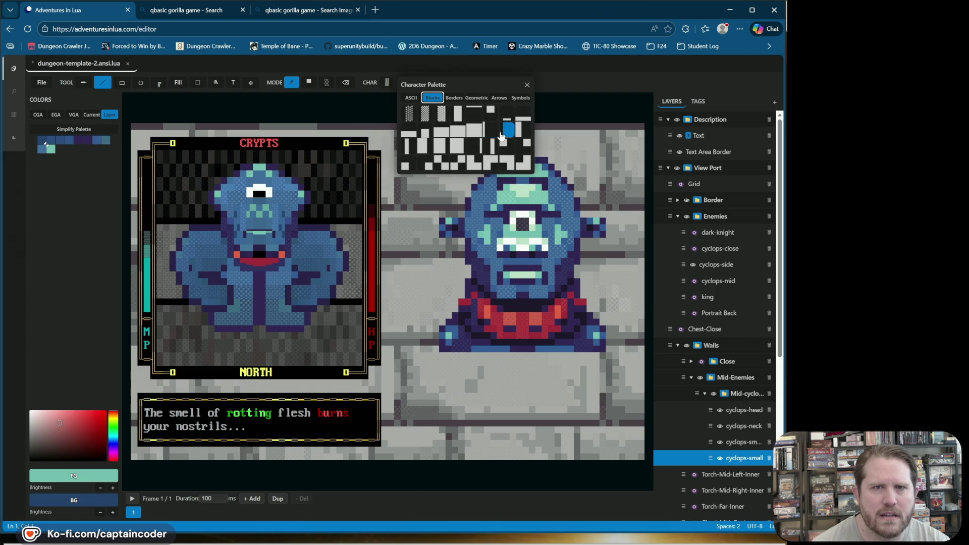
{"action": "left_click", "coordinate": [502, 132]}
{"action": "key", "text": "ctrl+z"}
{"action": "left_click", "coordinate": [257, 305]}
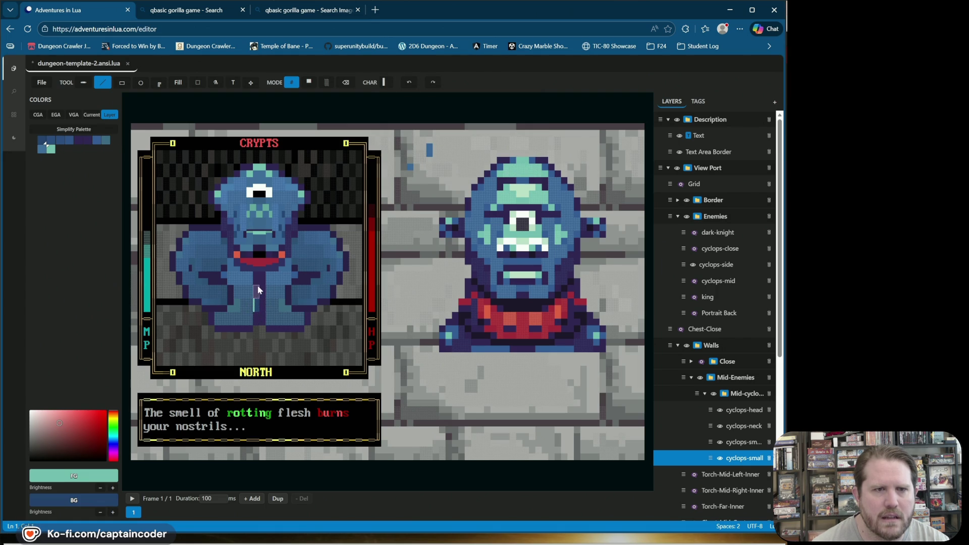
Try a dark purple background on the bar cell, undo it, and take muted blue as foreground.
{"action": "right_click", "coordinate": [256, 292]}
{"action": "left_click", "coordinate": [257, 306]}
{"action": "left_click", "coordinate": [406, 82]}
{"action": "left_click", "coordinate": [255, 305]}
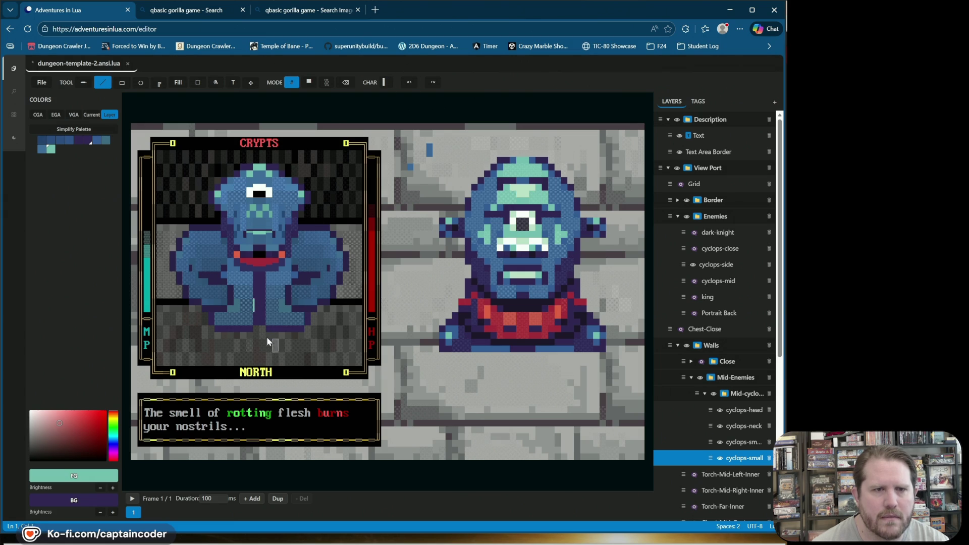
{"action": "left_click", "coordinate": [253, 309], "text": "alt"}
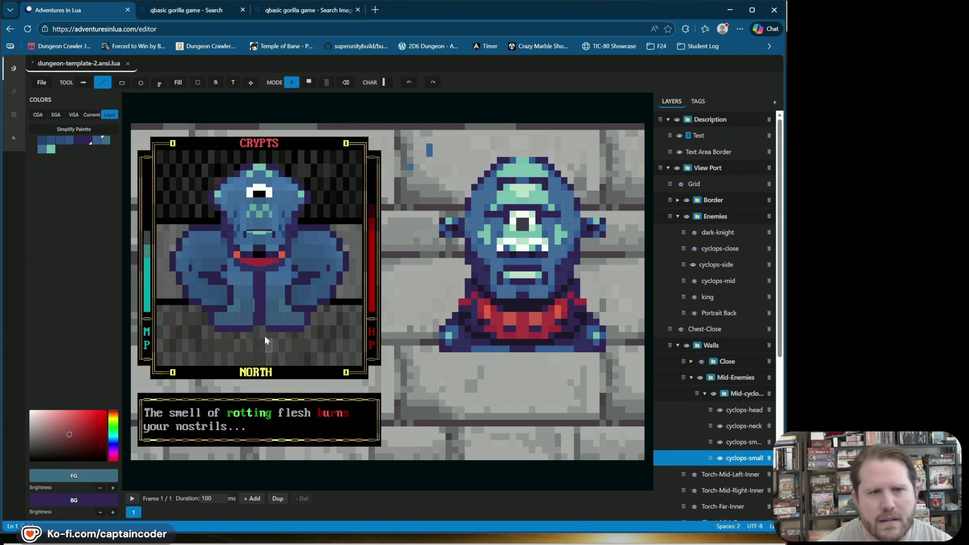
Try block glyphs between the legs, undoing the first and choosing a different block.
{"action": "left_click", "coordinate": [387, 82]}
{"action": "left_click", "coordinate": [432, 98]}
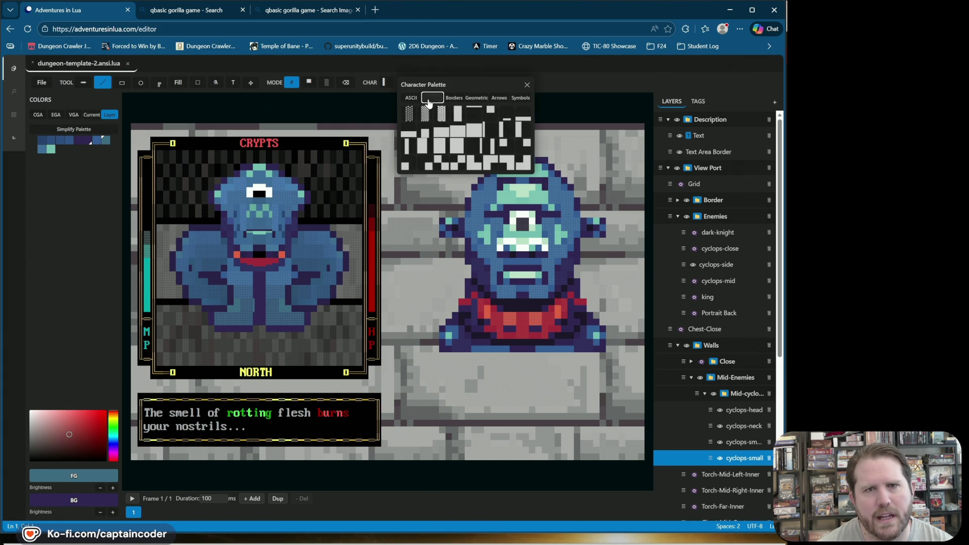
{"action": "left_click", "coordinate": [508, 131]}
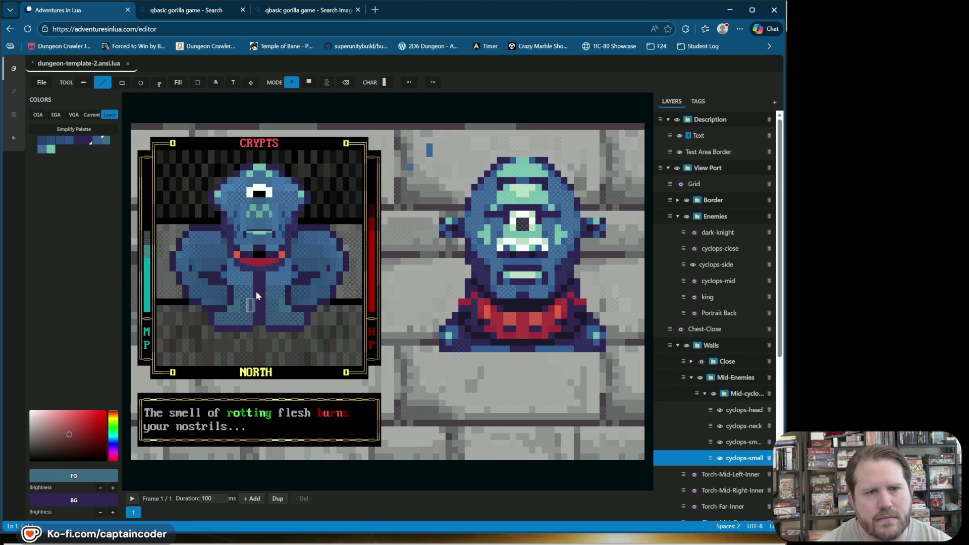
{"action": "left_click", "coordinate": [409, 82]}
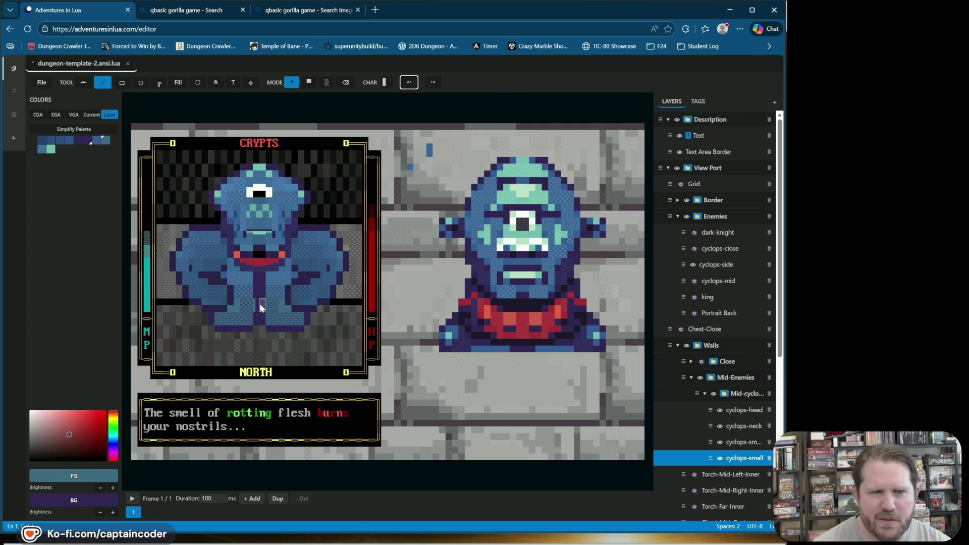
{"action": "left_click", "coordinate": [385, 83]}
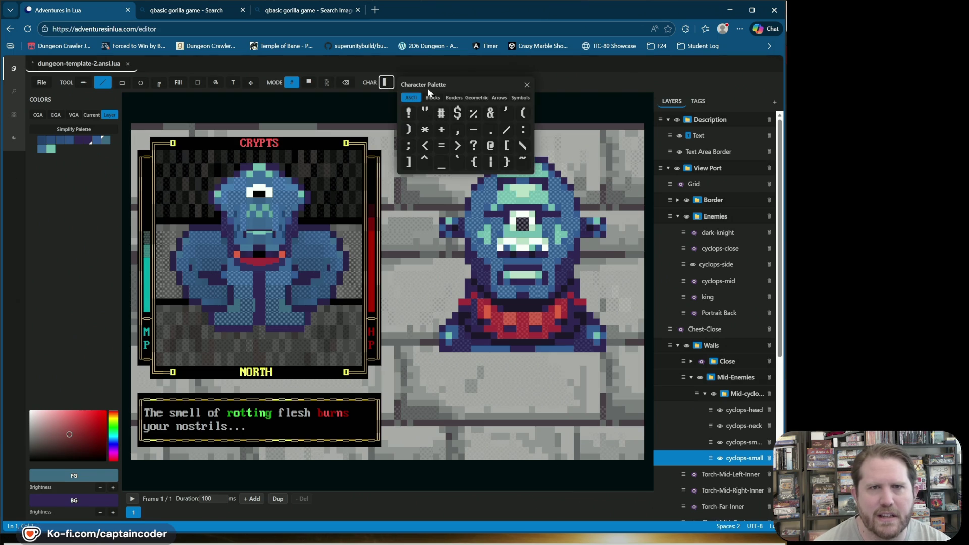
{"action": "left_click", "coordinate": [430, 101]}
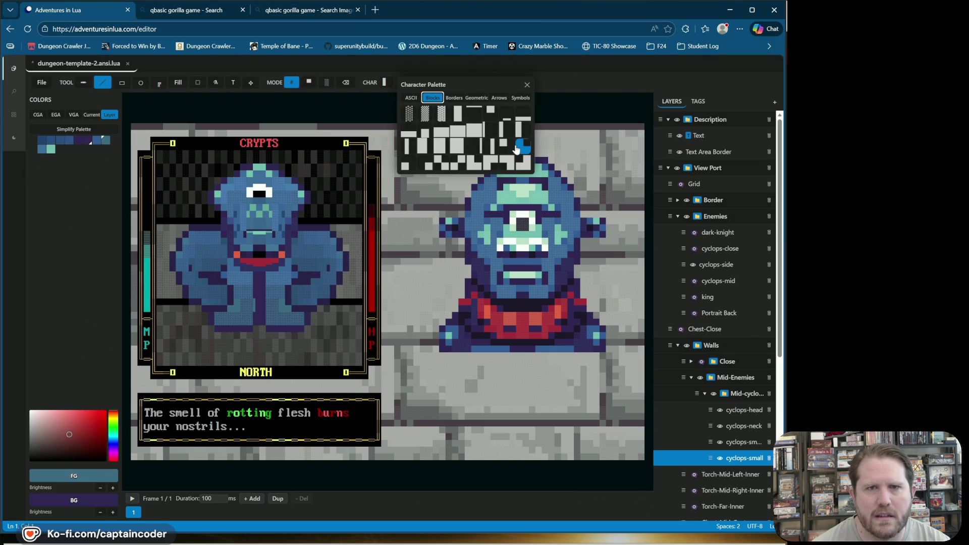
{"action": "left_click", "coordinate": [489, 162]}
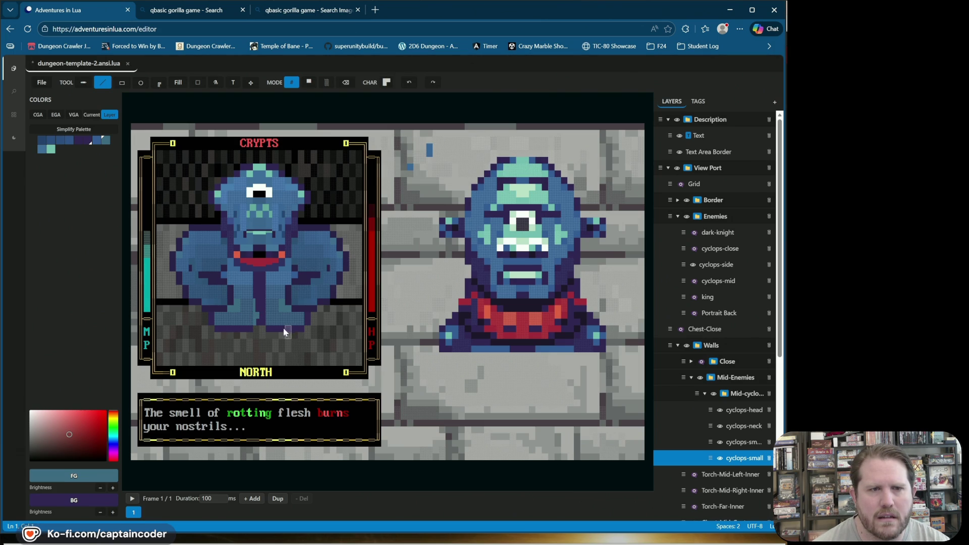
Try a small block glyph, then settle on the tall block character.
{"action": "left_click", "coordinate": [386, 83]}
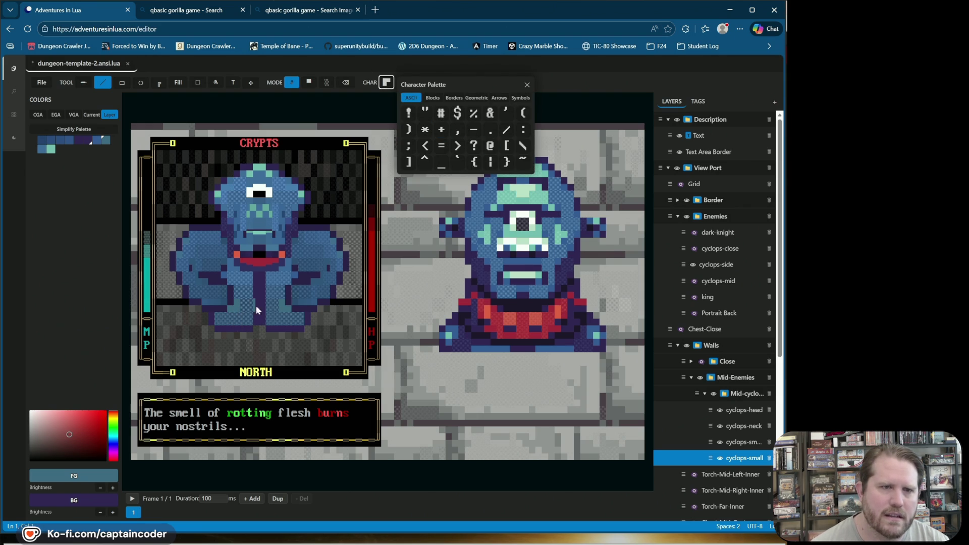
{"action": "left_click", "coordinate": [432, 97]}
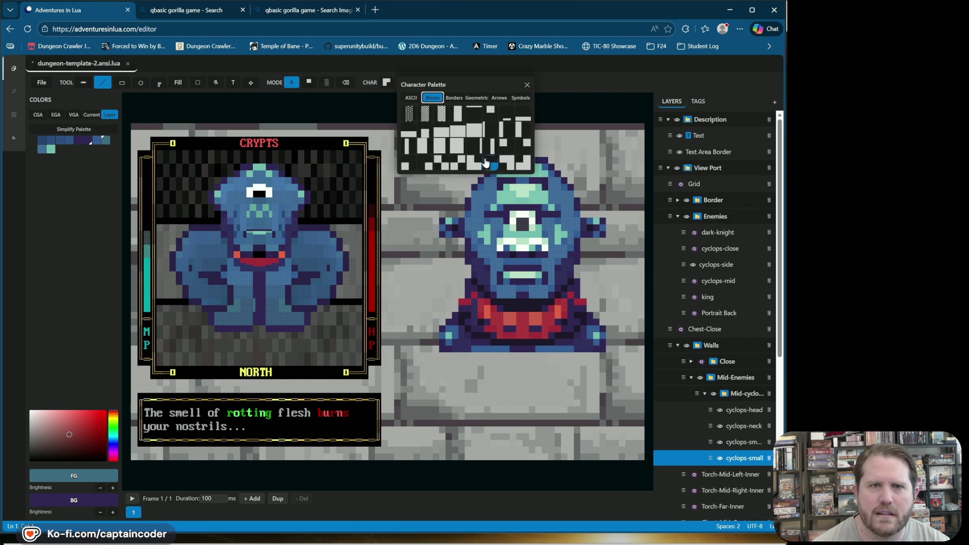
{"action": "left_click", "coordinate": [490, 147]}
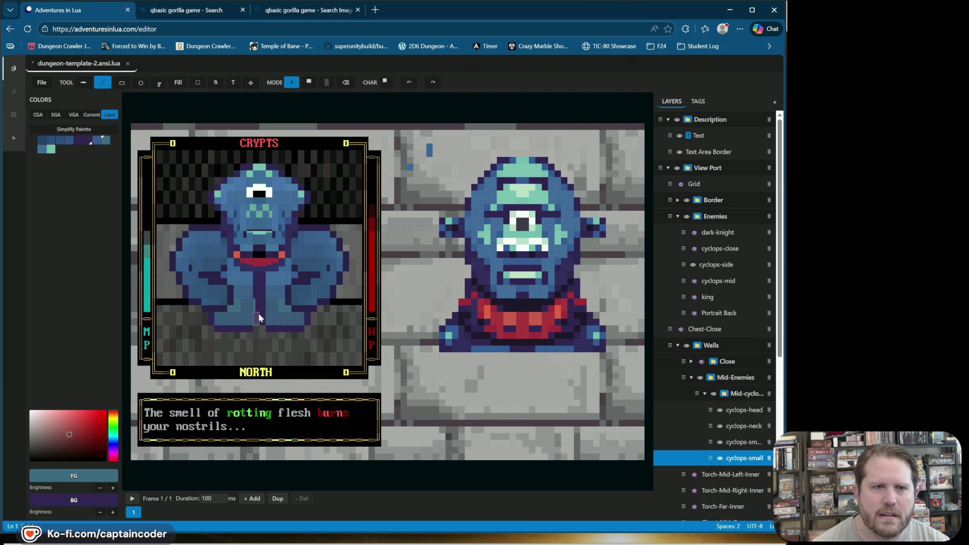
{"action": "left_click", "coordinate": [384, 83]}
{"action": "left_click", "coordinate": [375, 81]}
{"action": "left_click", "coordinate": [386, 84]}
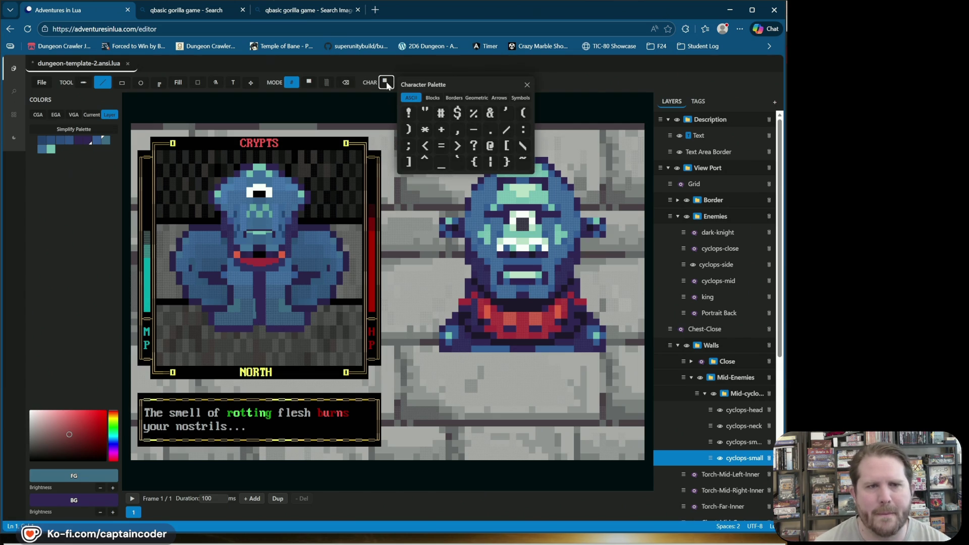
{"action": "left_click", "coordinate": [433, 98]}
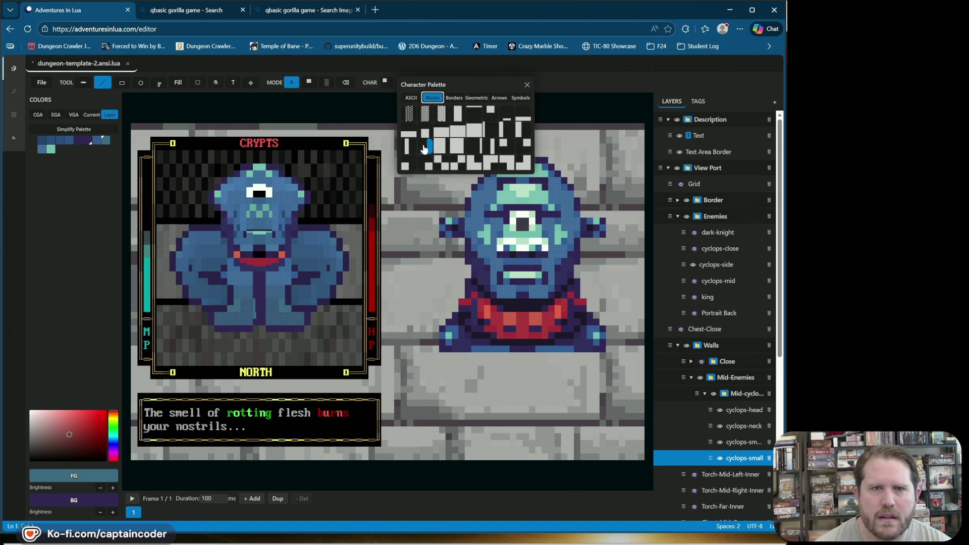
{"action": "left_click", "coordinate": [526, 137]}
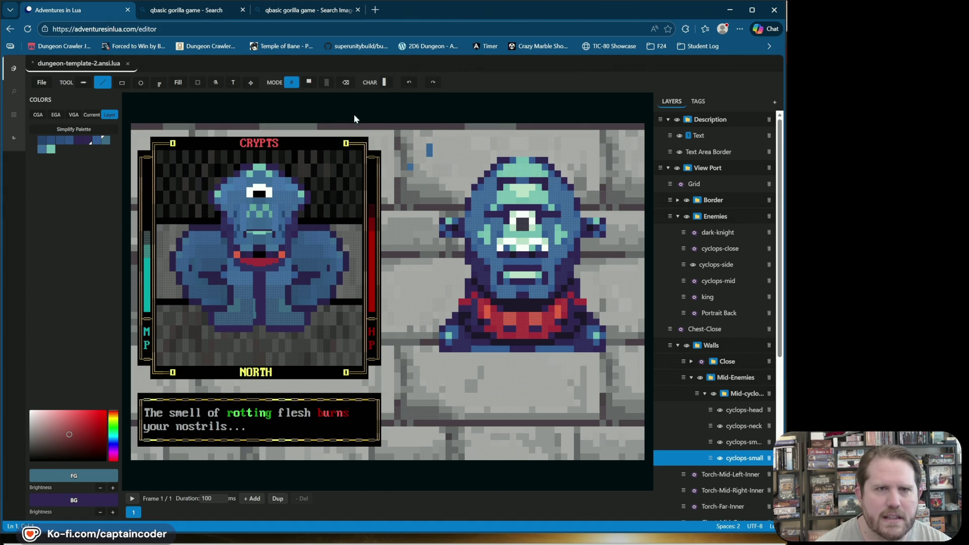
Choose another block glyph and bring the Blocks characters up again.
{"action": "left_click", "coordinate": [379, 82]}
{"action": "left_click", "coordinate": [433, 97]}
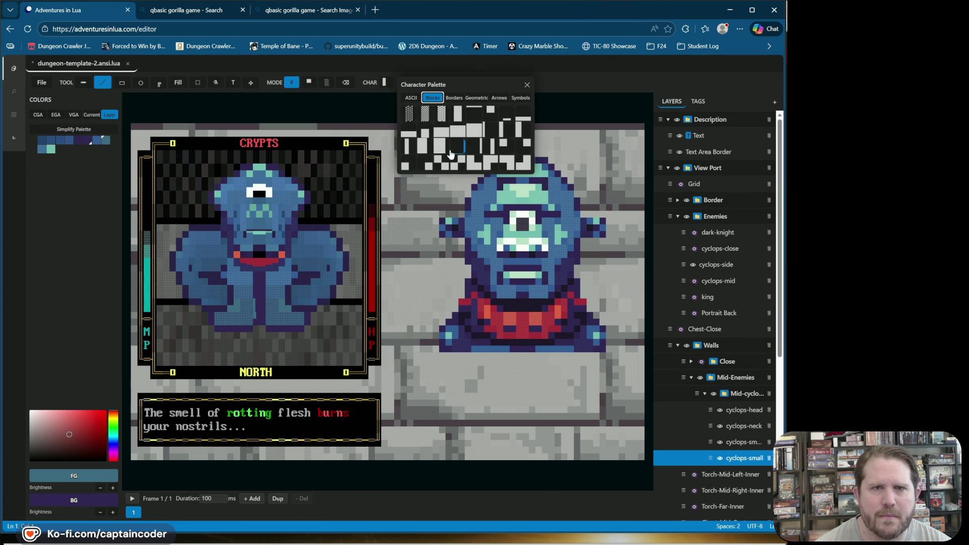
{"action": "left_click", "coordinate": [428, 150]}
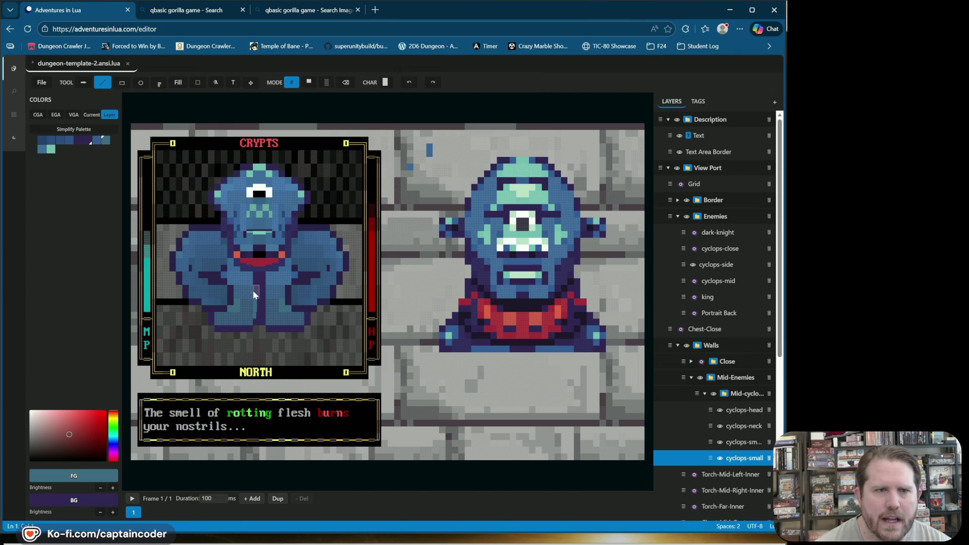
{"action": "left_click", "coordinate": [385, 81]}
{"action": "left_click", "coordinate": [433, 97]}
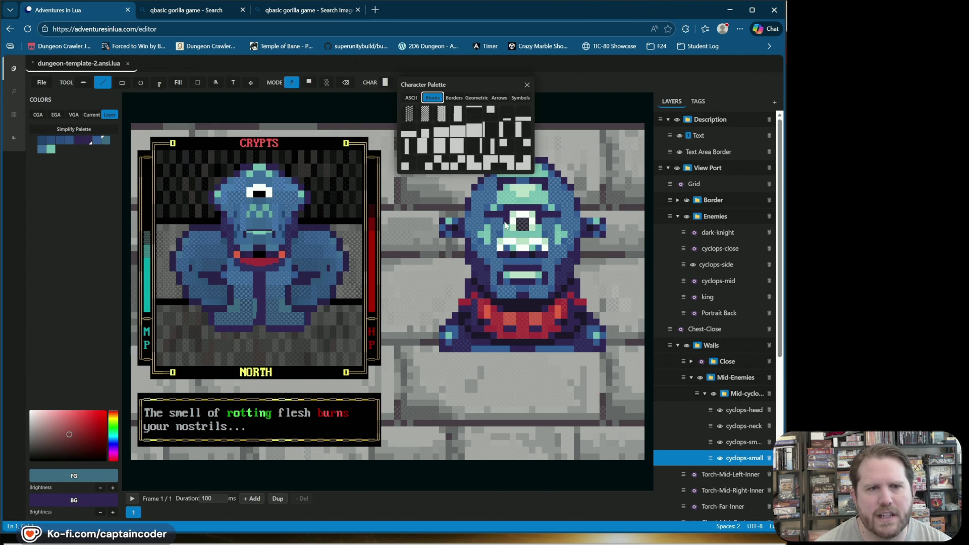
Paint a Left Five Eighths block line in dark purple over teal between the cyclops's legs.
{"action": "left_click", "coordinate": [520, 147]}
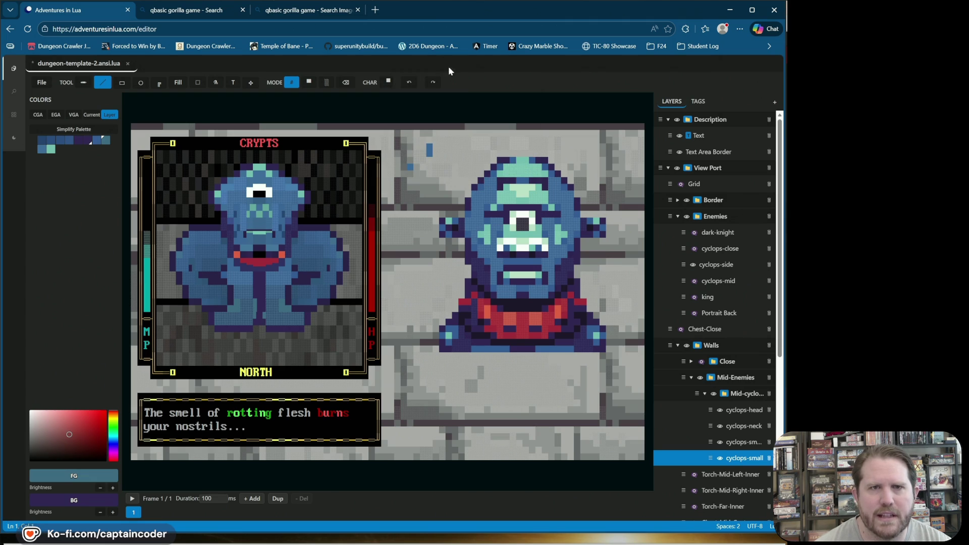
{"action": "left_click", "coordinate": [386, 83]}
{"action": "left_click", "coordinate": [433, 97]}
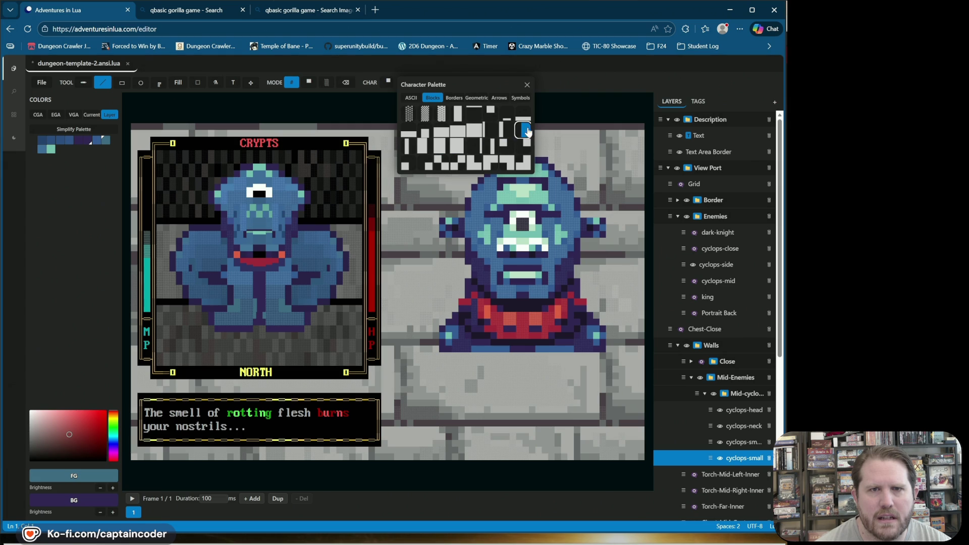
{"action": "left_click", "coordinate": [441, 146]}
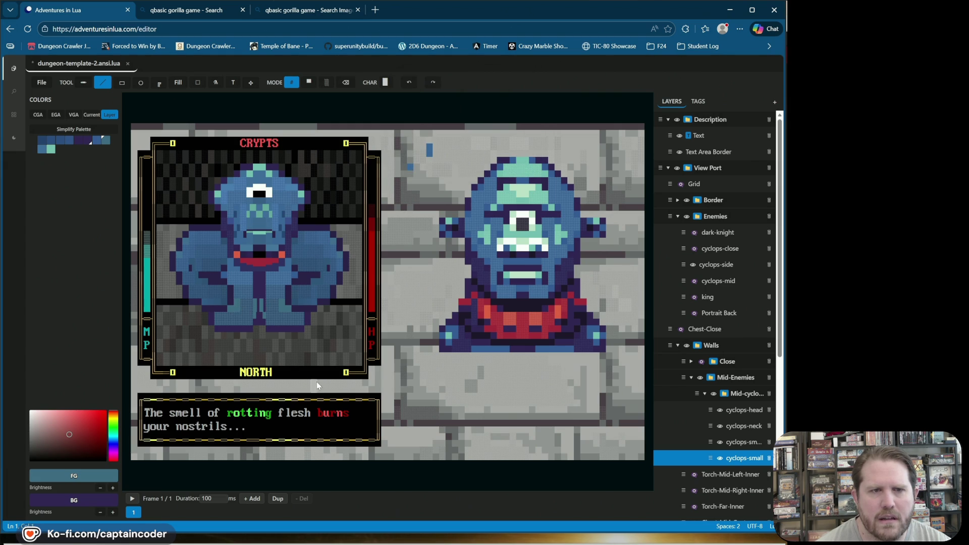
{"action": "left_click", "coordinate": [85, 140]}
{"action": "right_click", "coordinate": [106, 141]}
{"action": "left_click_drag", "start_coordinate": [261, 299], "coordinate": [261, 314]}
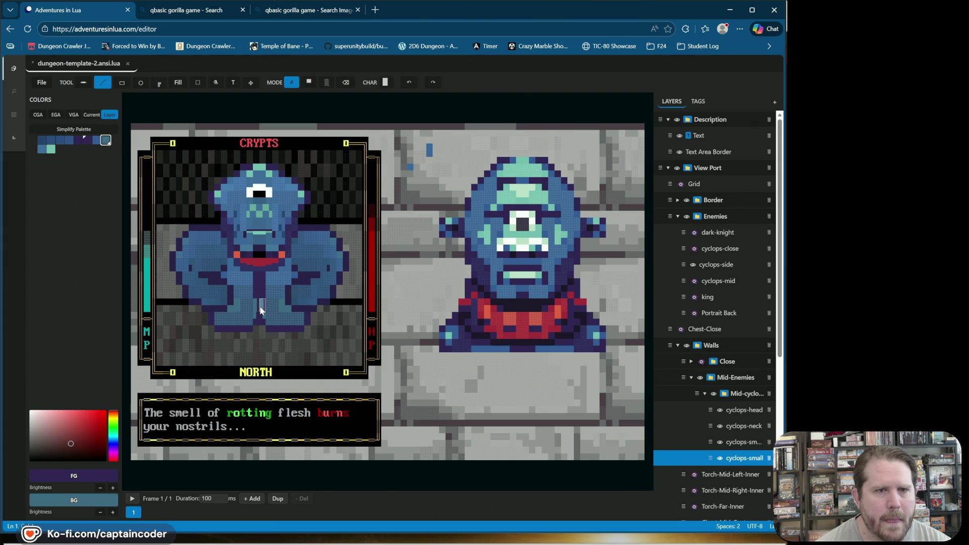
Choose the thin vertical bar, then sample colours from the reference sprite and a leg cell.
{"action": "left_click", "coordinate": [385, 82]}
{"action": "left_click", "coordinate": [432, 97]}
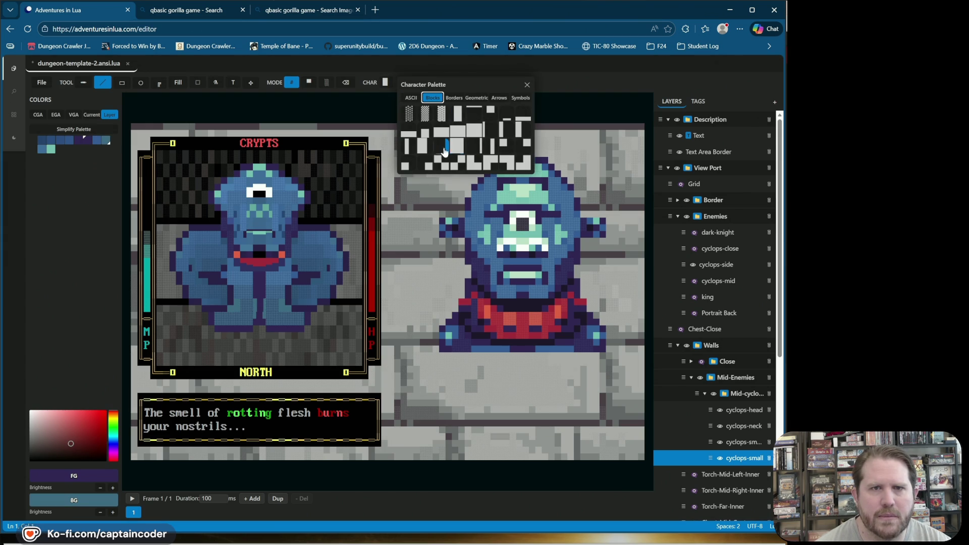
{"action": "left_click", "coordinate": [508, 131]}
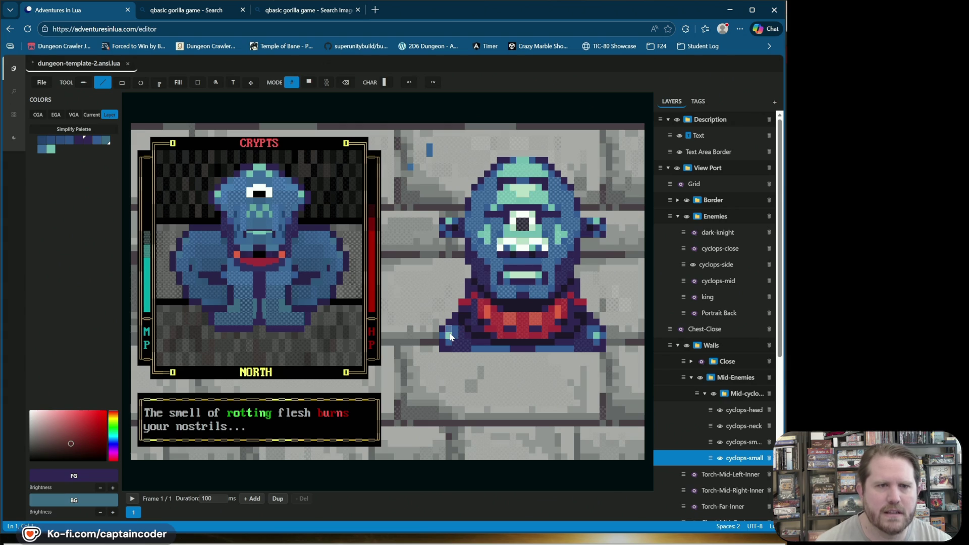
{"action": "left_click", "coordinate": [271, 293], "text": "alt"}
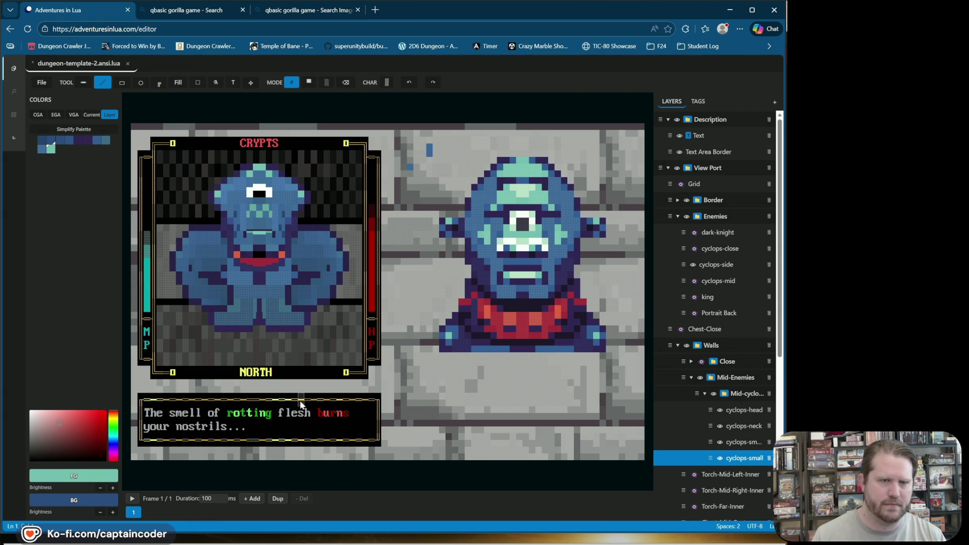
{"action": "left_click", "coordinate": [267, 308], "text": "alt"}
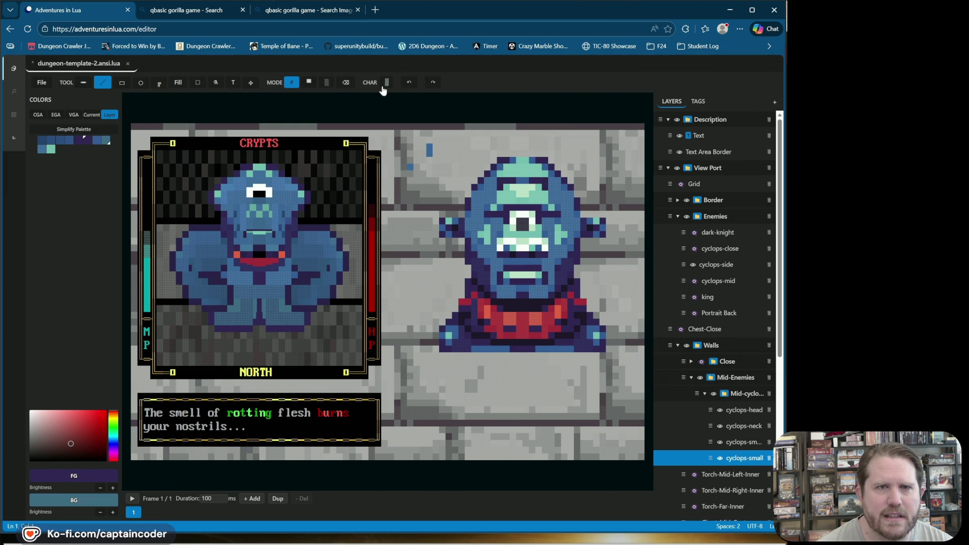
Switch to blended teal over dark blue and test leg cells at 27% and 10% blend.
{"action": "left_click", "coordinate": [327, 83]}
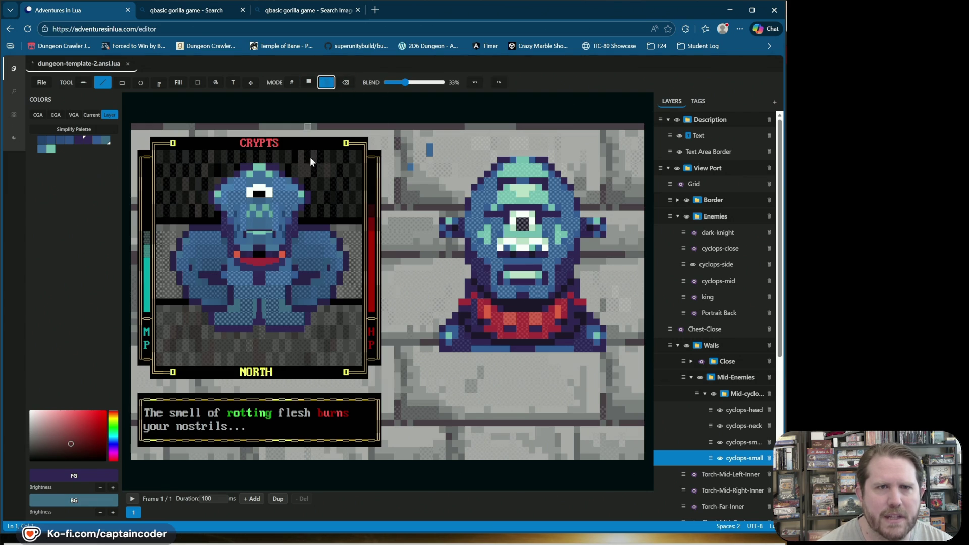
{"action": "right_click", "coordinate": [279, 312]}
{"action": "left_click", "coordinate": [273, 310]}
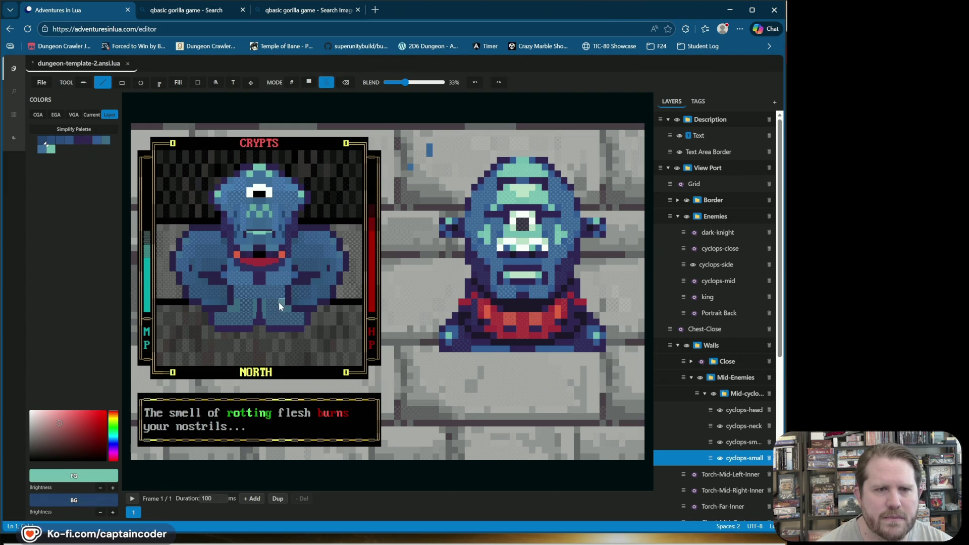
{"action": "left_click_drag", "start_coordinate": [404, 84], "coordinate": [401, 83]}
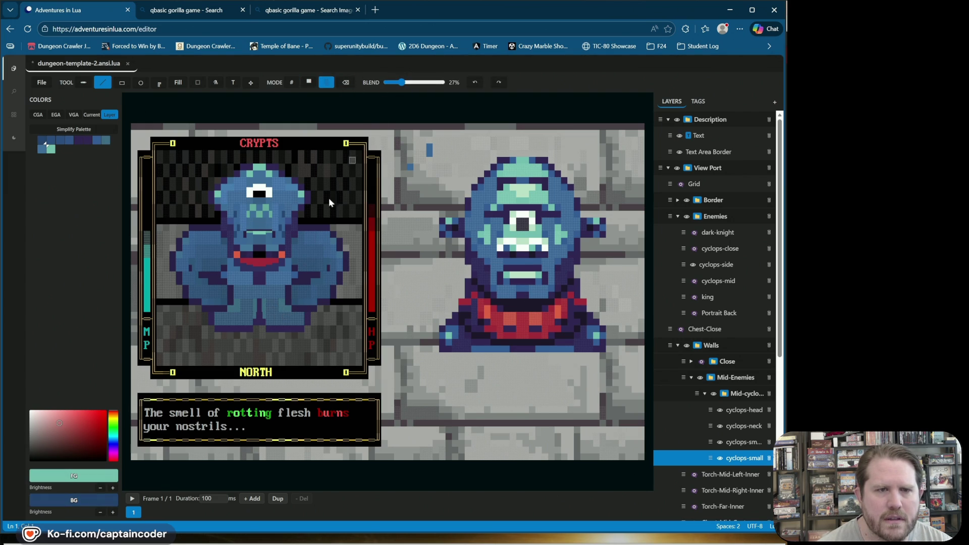
{"action": "left_click", "coordinate": [283, 298]}
{"action": "left_click_drag", "start_coordinate": [389, 84], "coordinate": [392, 83]}
{"action": "left_click", "coordinate": [283, 309]}
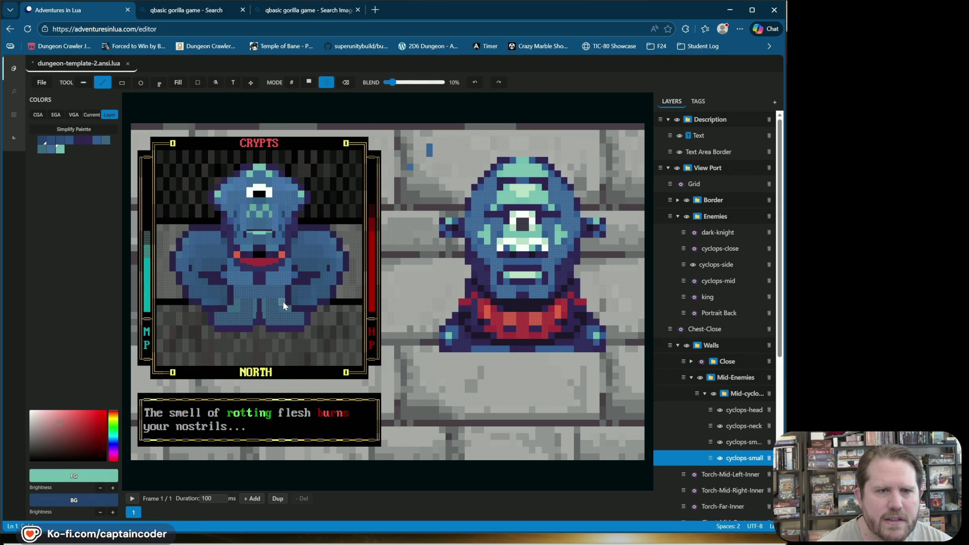
{"action": "key", "text": "ctrl+z"}
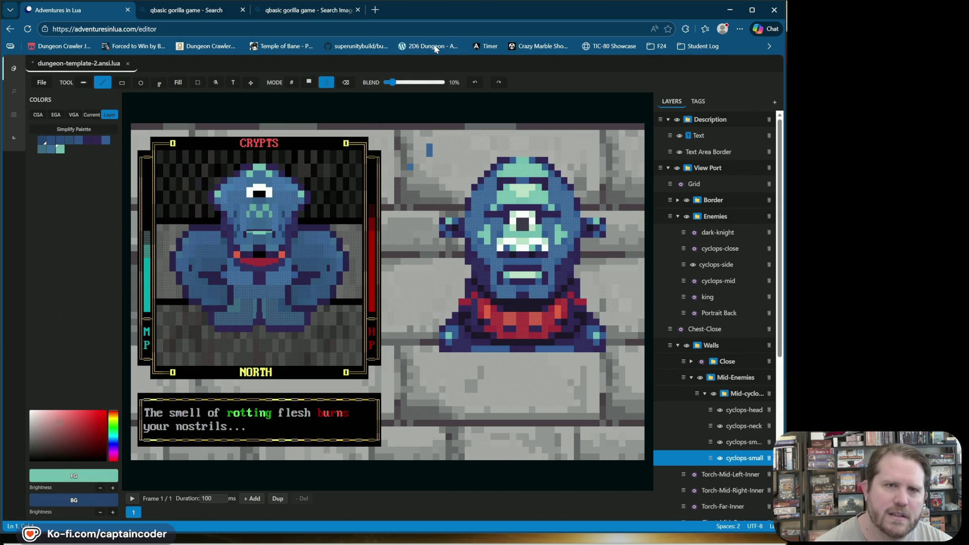
Test 16%, 22%, 11% and 15% blend on the leg, undo the tests, and return to character mode.
{"action": "left_click_drag", "start_coordinate": [392, 83], "coordinate": [396, 83]}
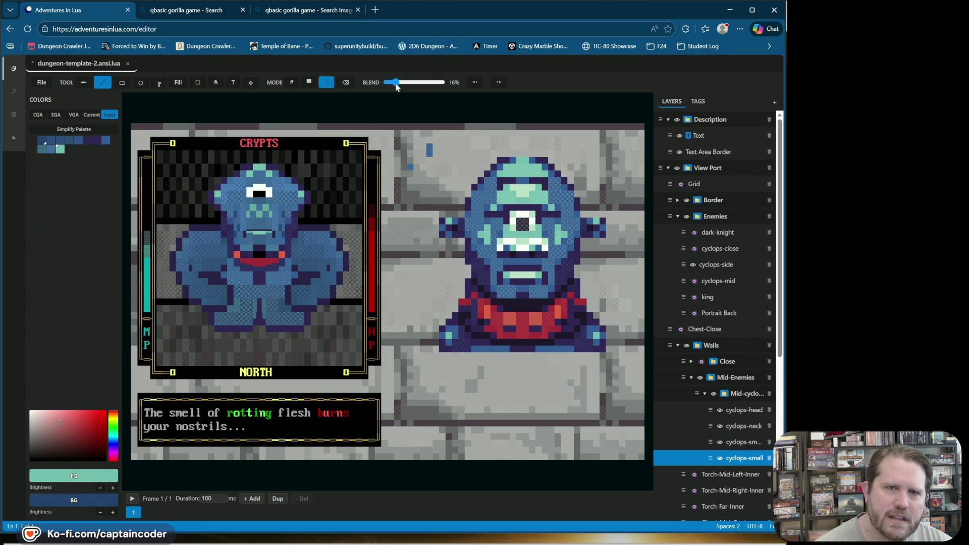
{"action": "left_click", "coordinate": [285, 314]}
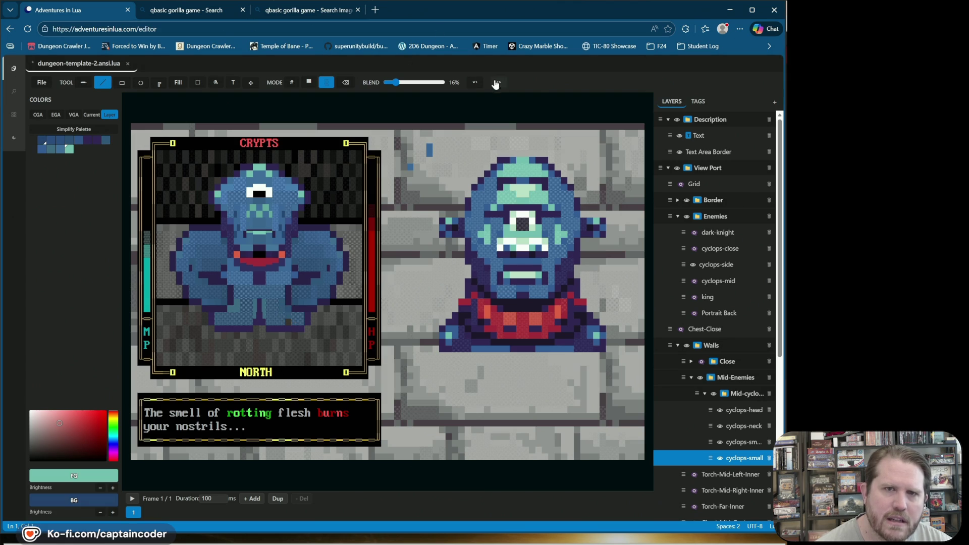
{"action": "left_click", "coordinate": [479, 84]}
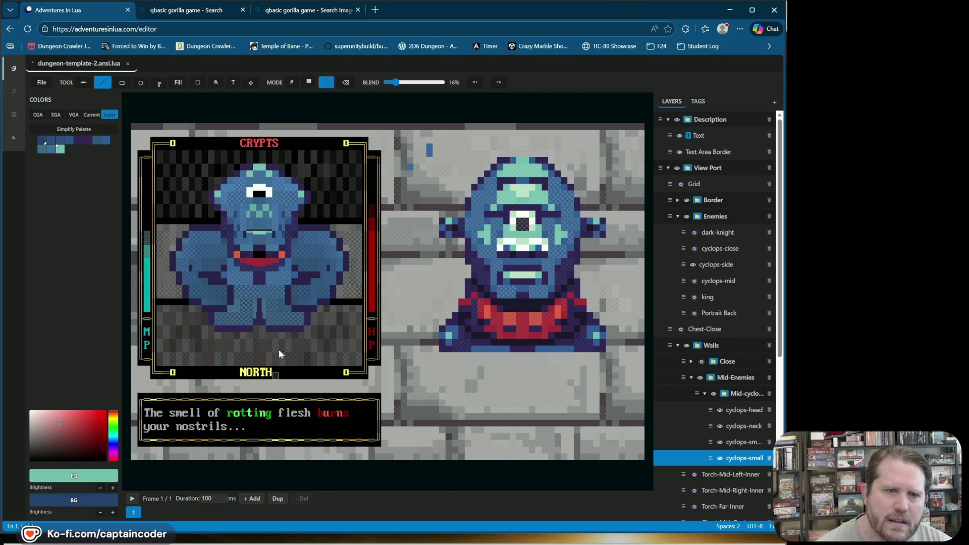
{"action": "left_click_drag", "start_coordinate": [397, 83], "coordinate": [400, 83]}
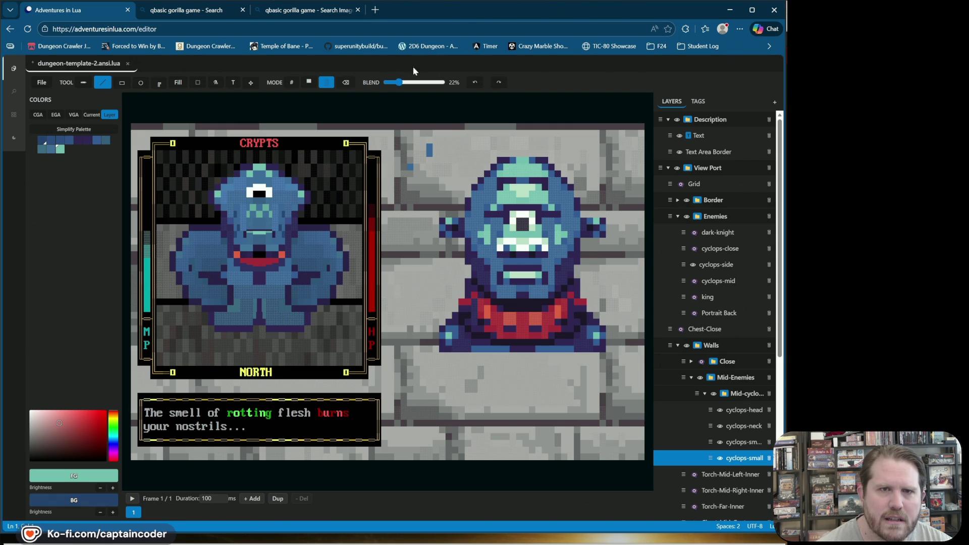
{"action": "left_click", "coordinate": [393, 83]}
{"action": "left_click_drag", "start_coordinate": [393, 81], "coordinate": [395, 82]}
{"action": "left_click", "coordinate": [282, 309]}
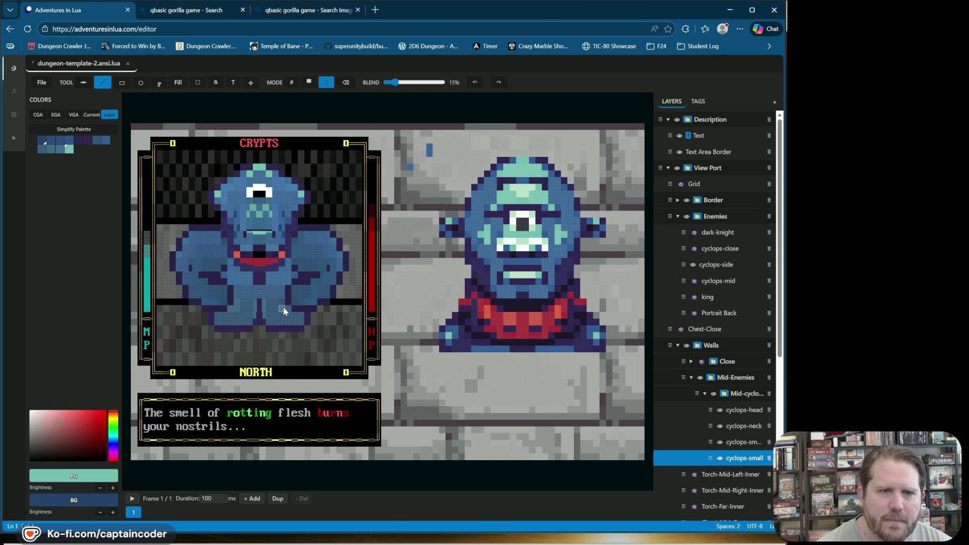
{"action": "key", "text": "ctrl+z"}
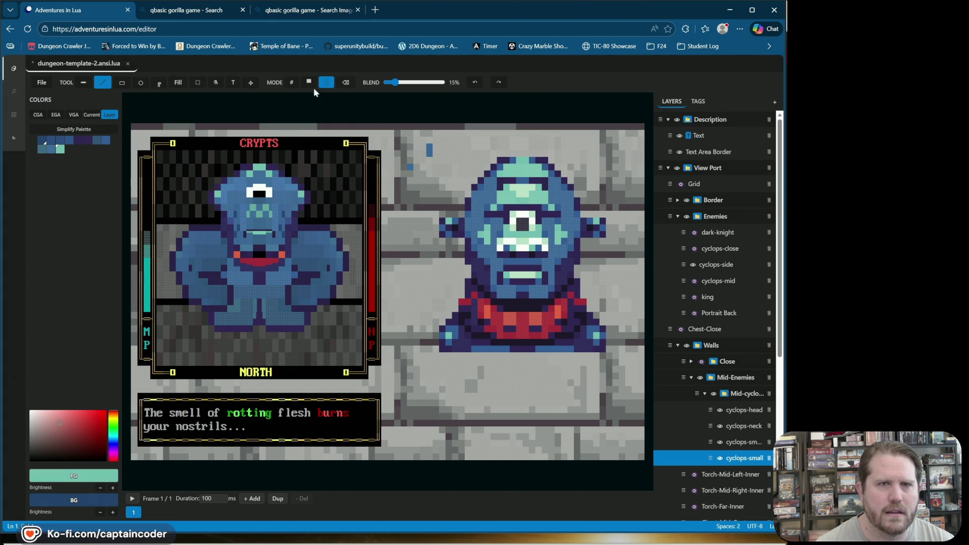
{"action": "left_click", "coordinate": [292, 82]}
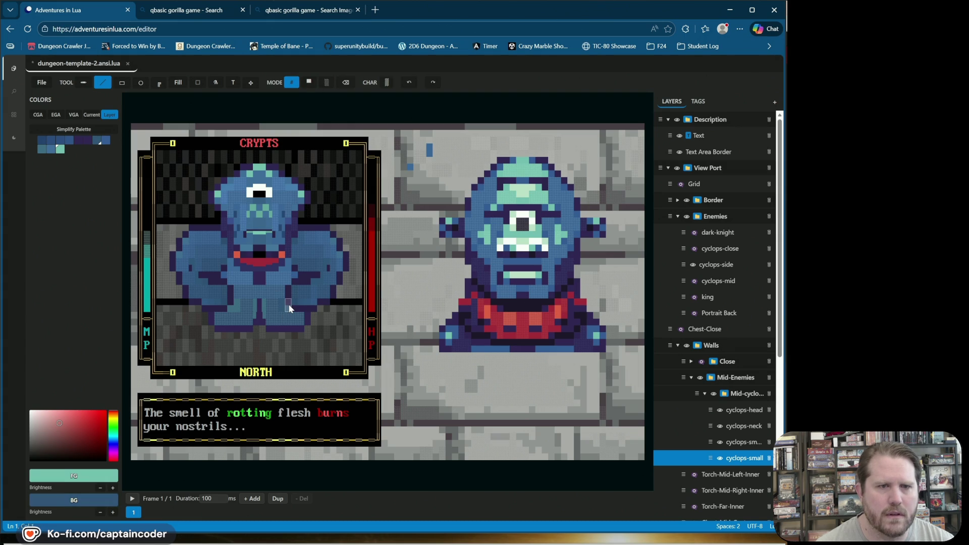
Make dark purple the drawing colour, sample block glyphs from the portrait, then undo the last change.
{"action": "left_click", "coordinate": [289, 305], "text": "alt"}
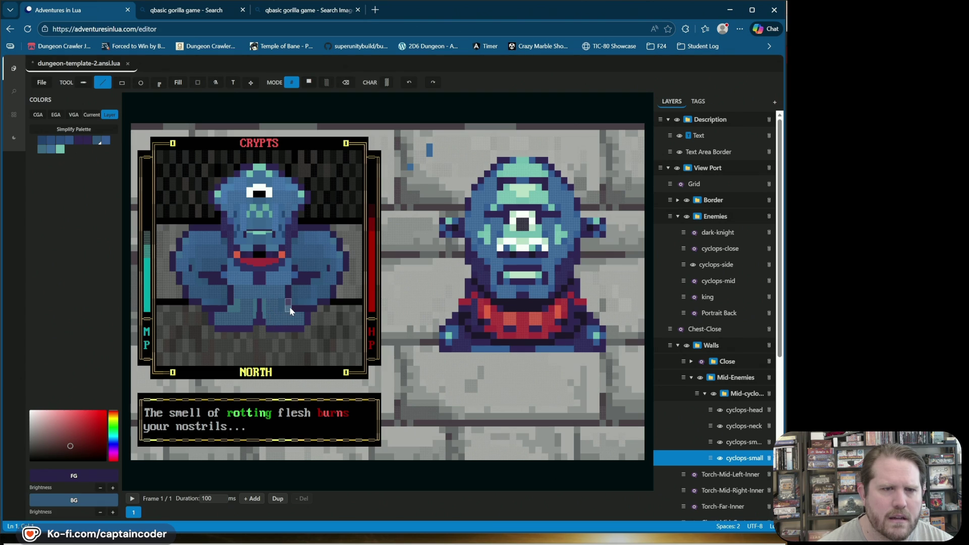
{"action": "right_click", "coordinate": [264, 311]}
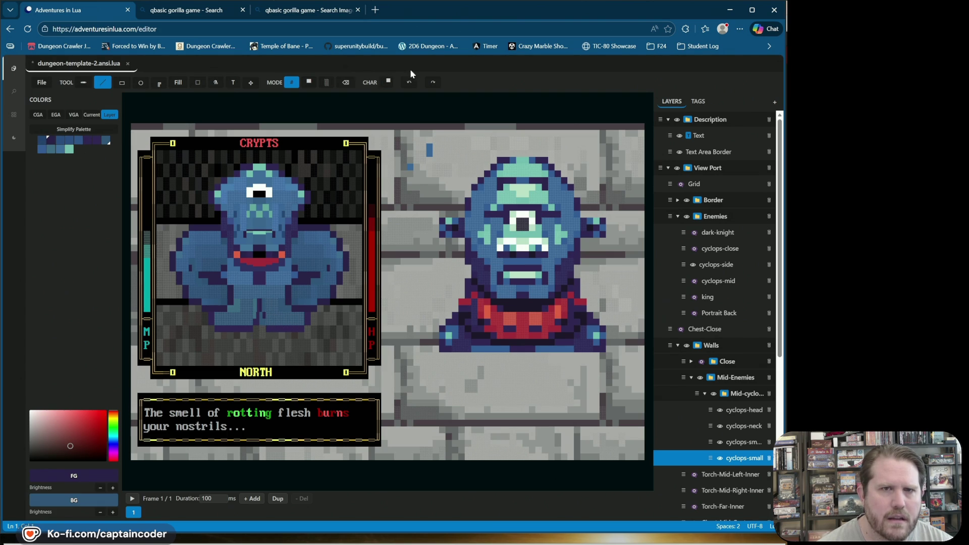
{"action": "right_click", "coordinate": [259, 302]}
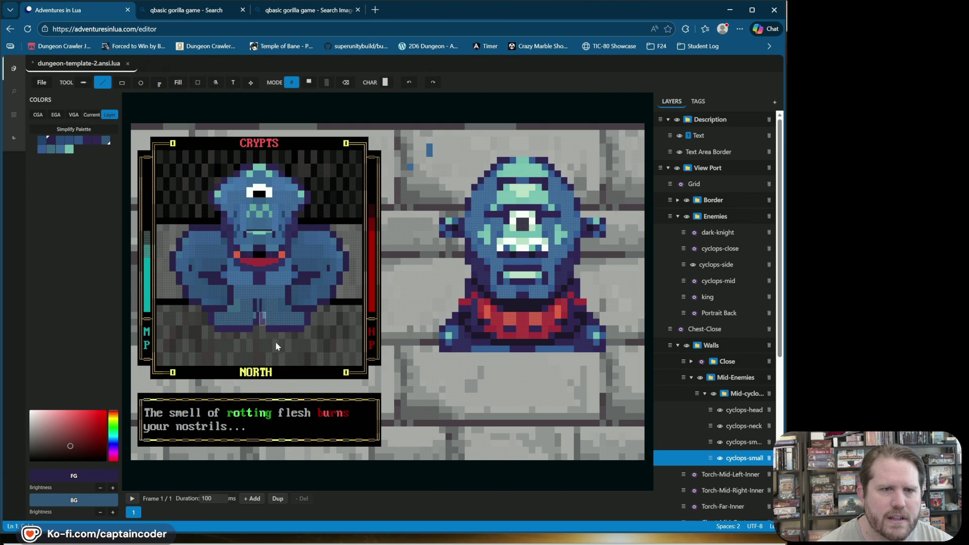
{"action": "right_click", "coordinate": [257, 317]}
{"action": "left_click", "coordinate": [406, 84]}
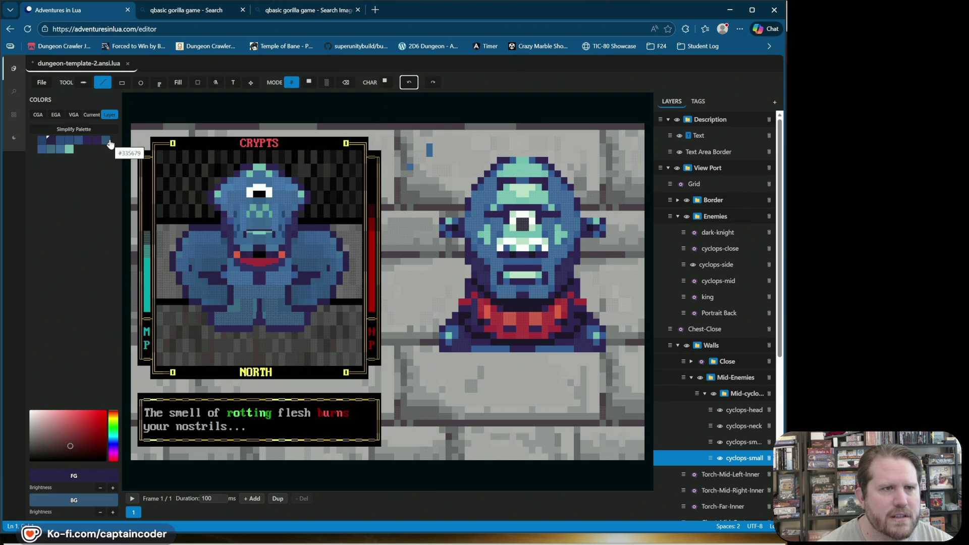
Set blue over dark purple, try a light grey cell between the legs, then undo it.
{"action": "left_click", "coordinate": [106, 140]}
{"action": "right_click", "coordinate": [51, 140]}
{"action": "left_click", "coordinate": [254, 311]}
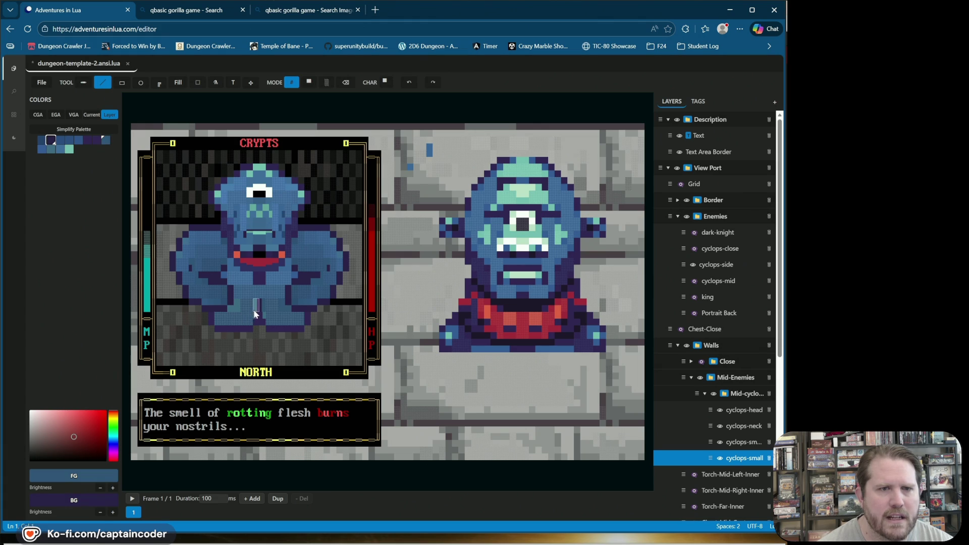
{"action": "left_click", "coordinate": [410, 82]}
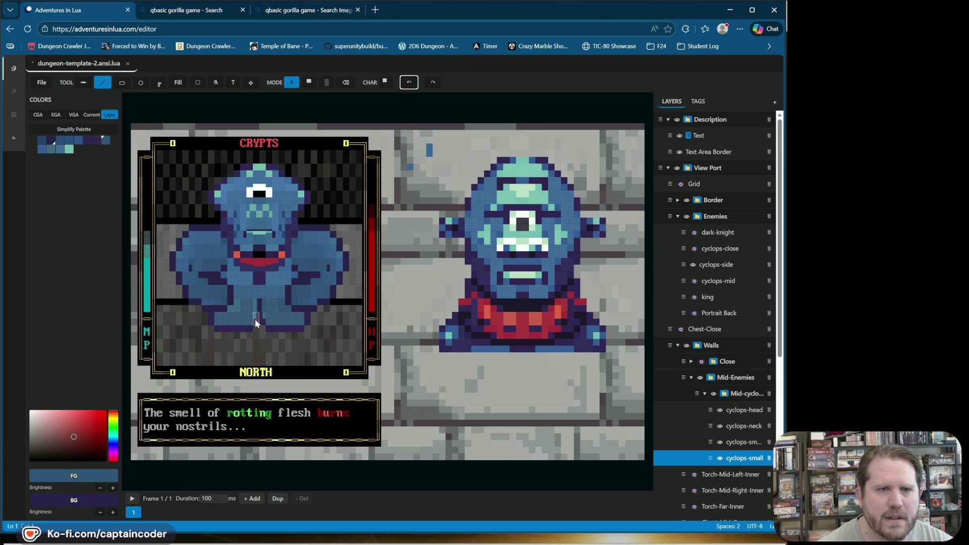
{"action": "key", "text": "bracketright"}
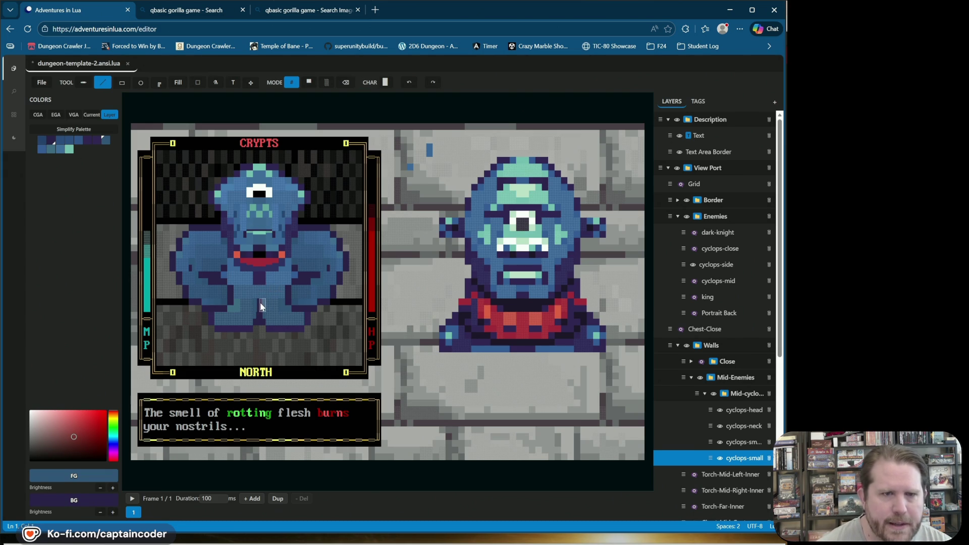
{"action": "left_click", "coordinate": [386, 82]}
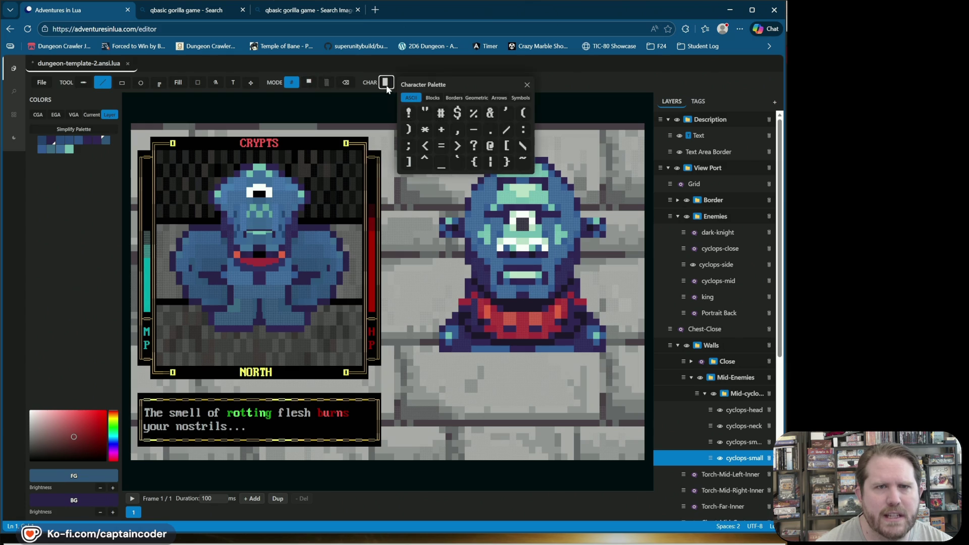
Try two block characters for the legs from the character palette, then undo the change.
{"action": "left_click", "coordinate": [433, 97]}
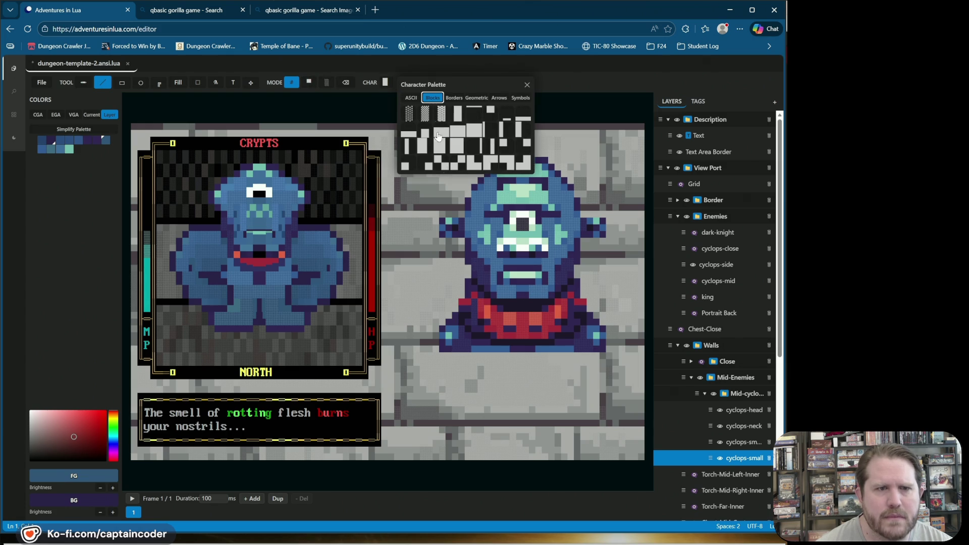
{"action": "left_click", "coordinate": [488, 169]}
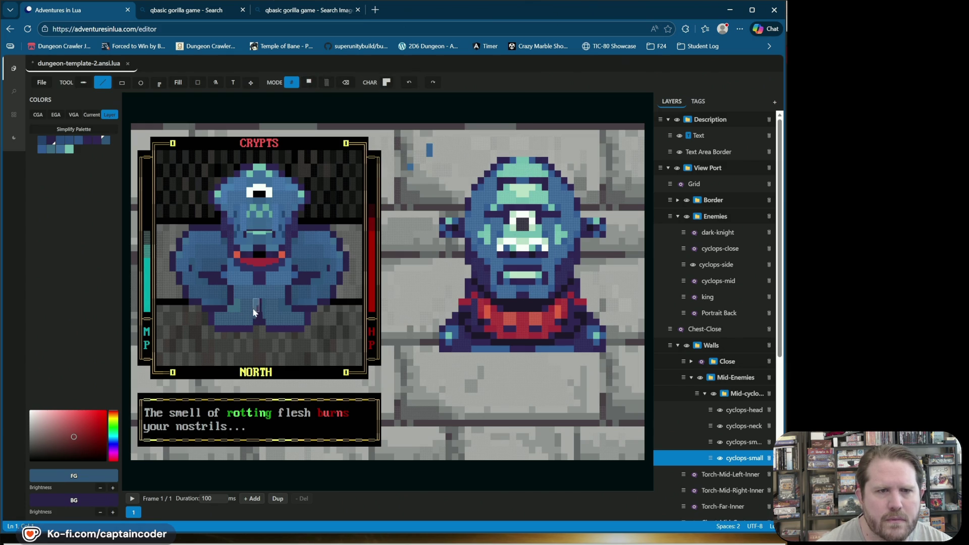
{"action": "left_click", "coordinate": [386, 82]}
{"action": "left_click", "coordinate": [430, 99]}
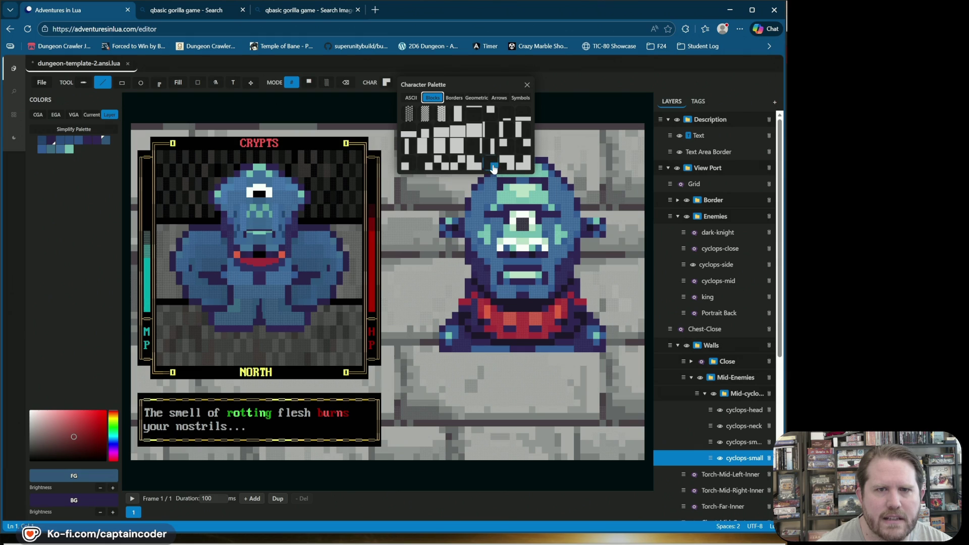
{"action": "left_click", "coordinate": [492, 164]}
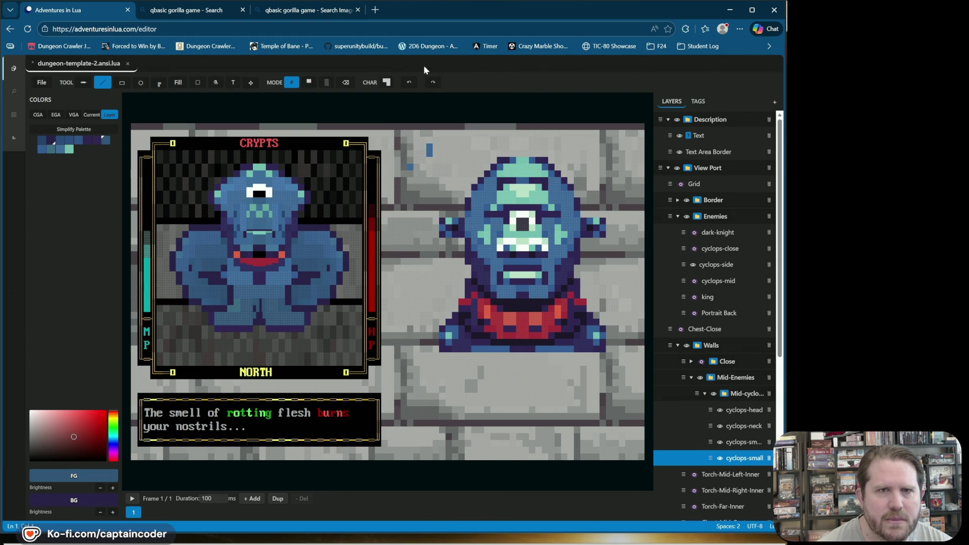
{"action": "left_click", "coordinate": [409, 84]}
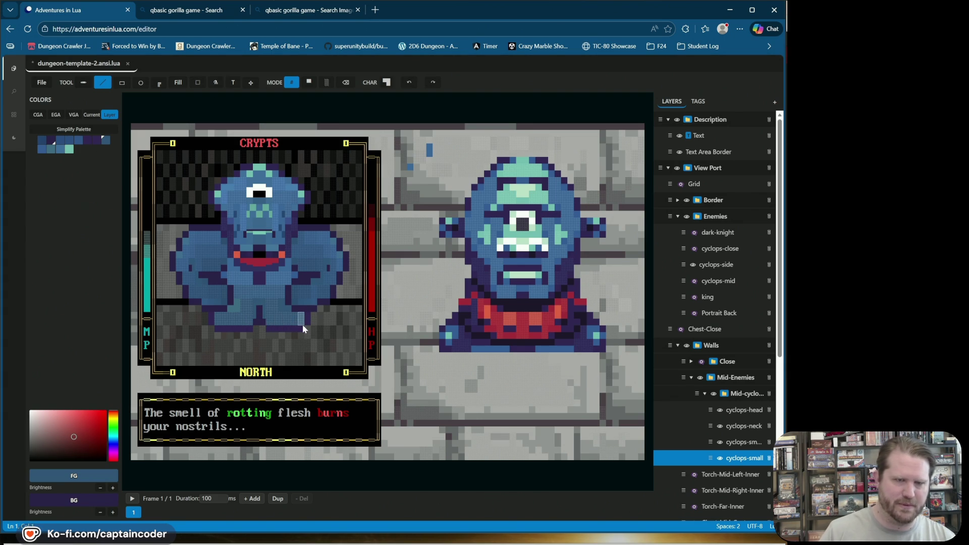
Sample the body blue as background, switch to solid full blocks, and save the scene.
{"action": "right_click", "coordinate": [282, 306]}
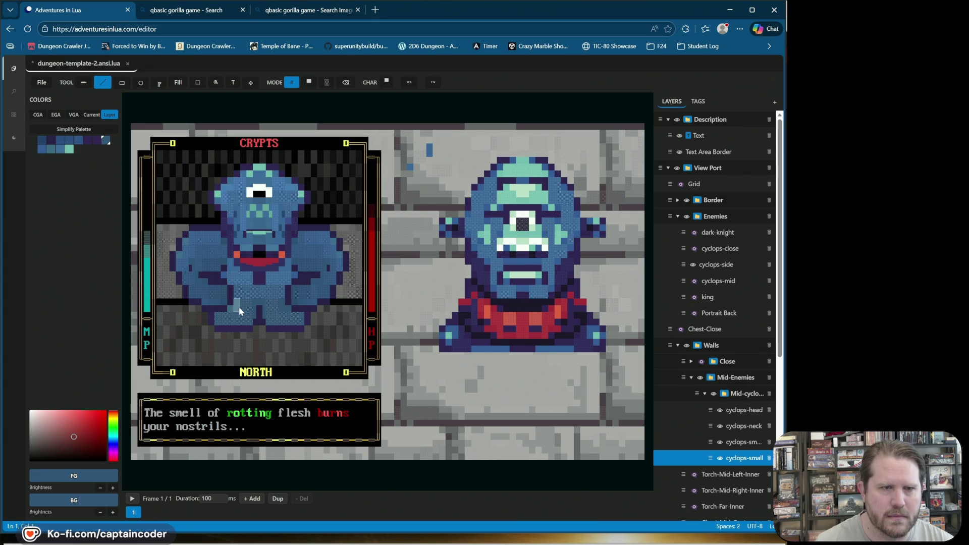
{"action": "left_click", "coordinate": [305, 84]}
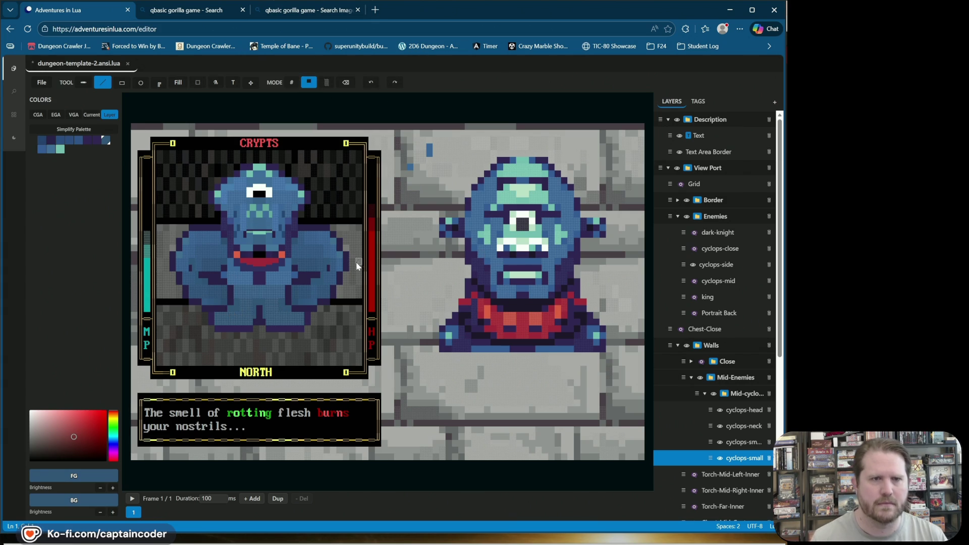
{"action": "key", "text": "ctrl+s"}
Test-paint a cell and undo it, then set teal foreground with blended shade blocks.
{"action": "left_click", "coordinate": [257, 301]}
{"action": "left_click", "coordinate": [370, 84]}
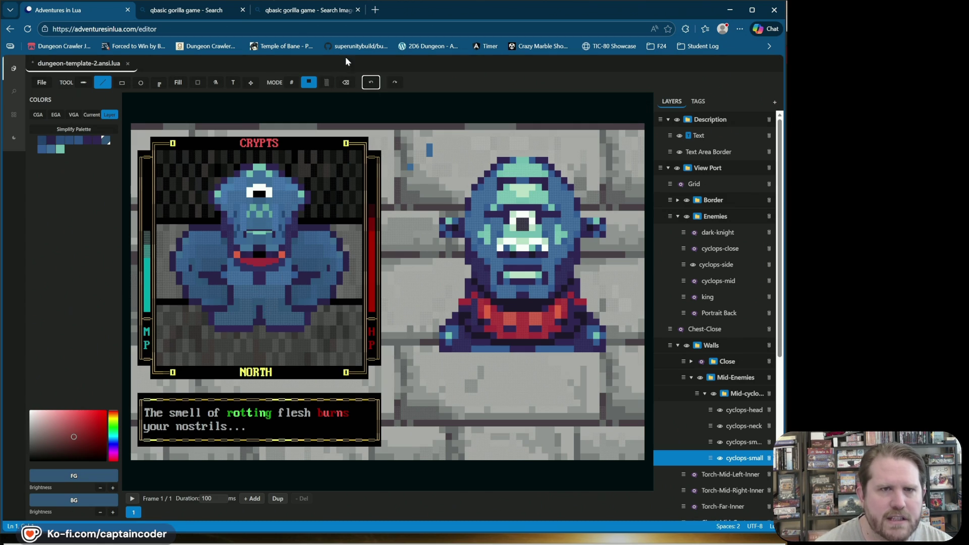
{"action": "right_click", "coordinate": [264, 296]}
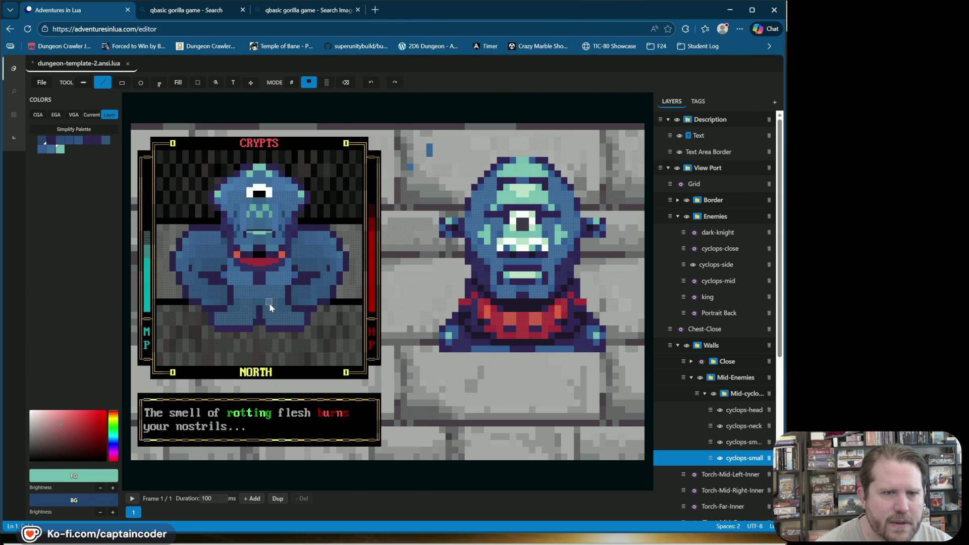
{"action": "left_click", "coordinate": [327, 82]}
Shade a lower-body cell at 13% blend, then move a blue body patch onto the stone wall.
{"action": "left_click", "coordinate": [263, 302]}
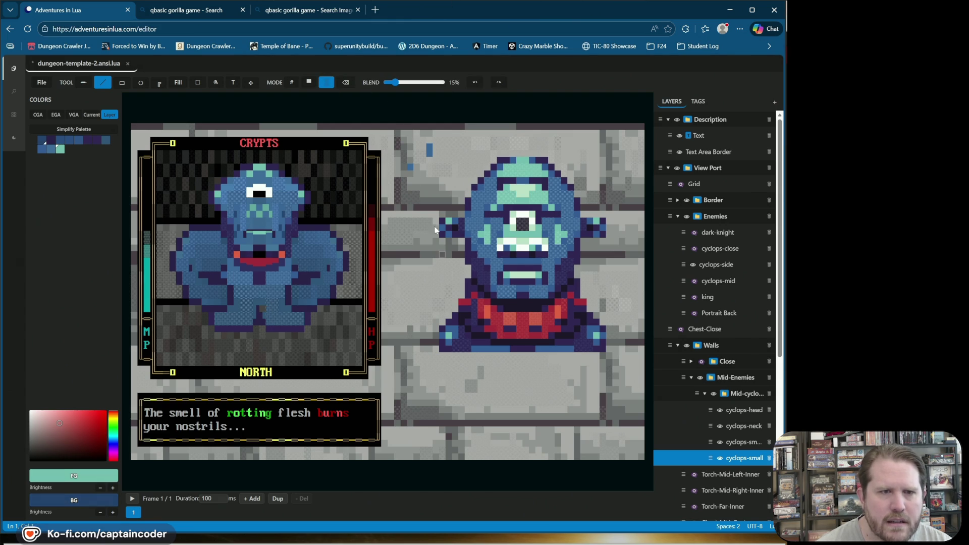
{"action": "left_click_drag", "start_coordinate": [395, 82], "coordinate": [393, 83]}
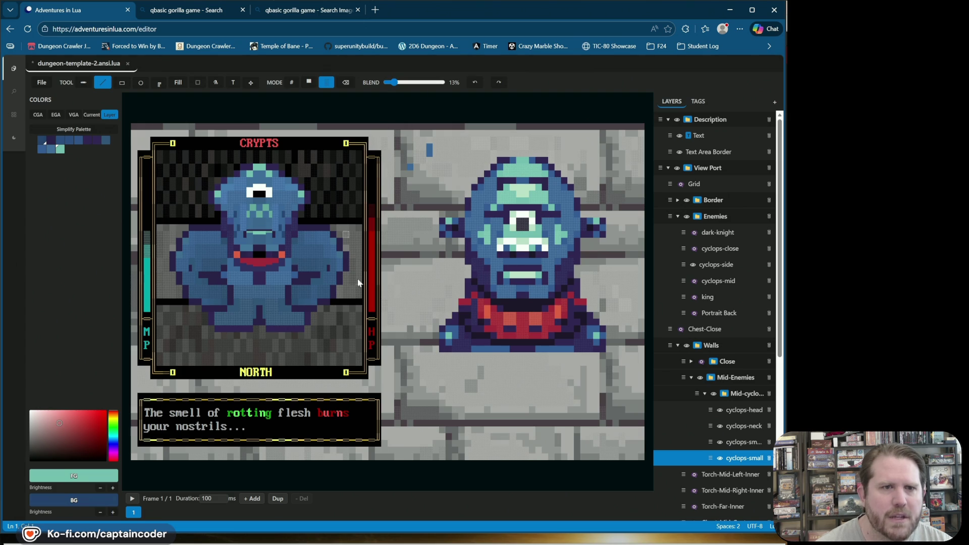
{"action": "left_click", "coordinate": [195, 84]}
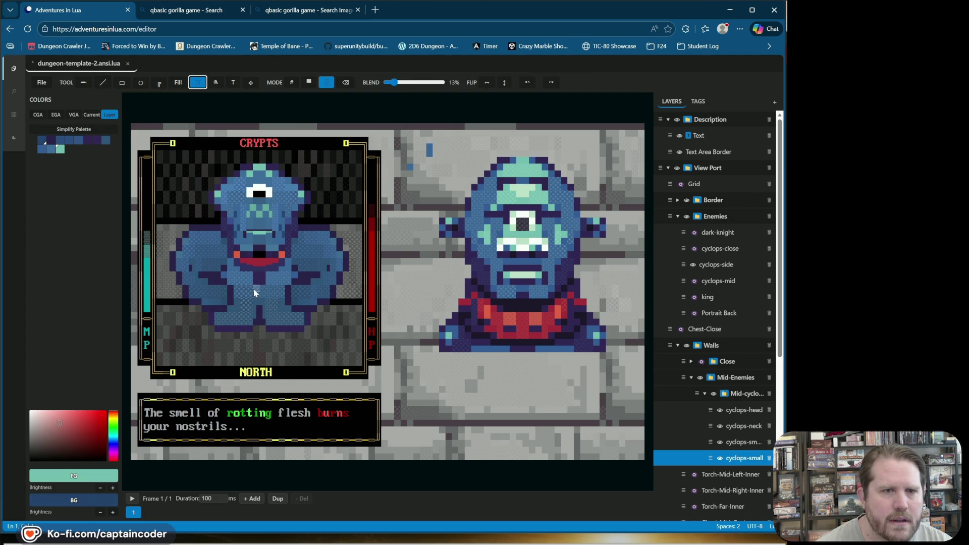
{"action": "mouse_move", "coordinate": [253, 288]}
{"action": "left_mouse_down"}
{"action": "mouse_move", "coordinate": [270, 311]}
{"action": "mouse_move", "coordinate": [146, 135]}
{"action": "mouse_move", "coordinate": [425, 162]}
{"action": "left_mouse_up"}
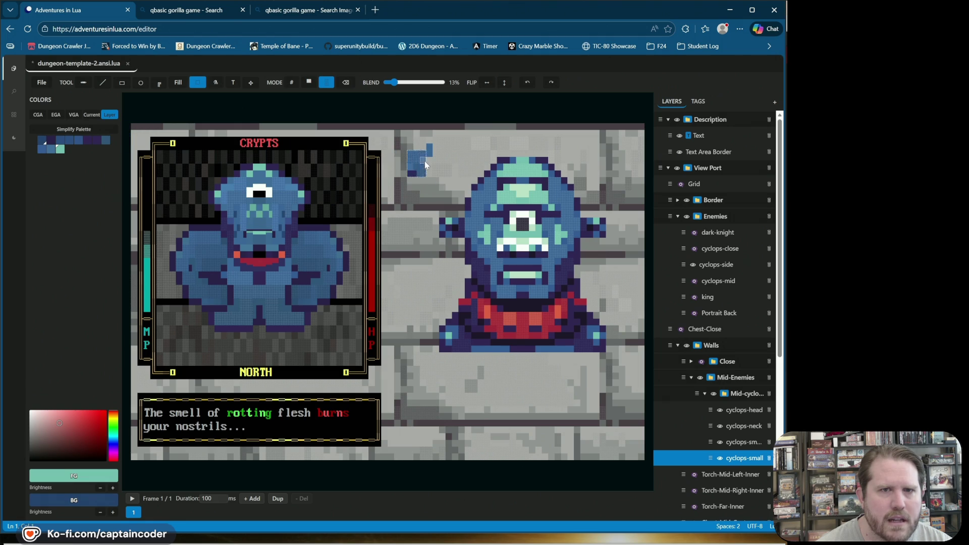
{"action": "left_click_drag", "start_coordinate": [433, 212], "coordinate": [433, 212]}
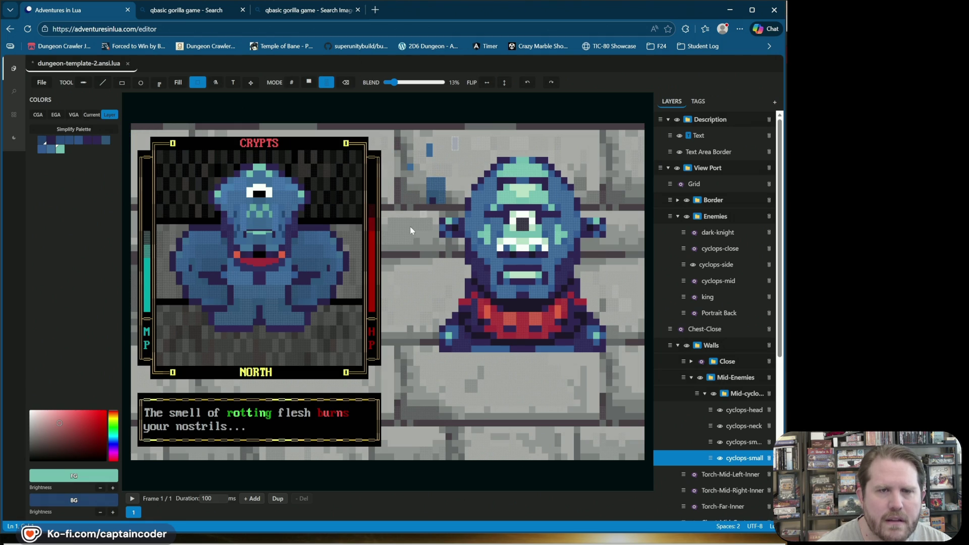
Sample dark purple and the block's blue as colours from the blue block on the wall.
{"action": "left_click", "coordinate": [324, 82]}
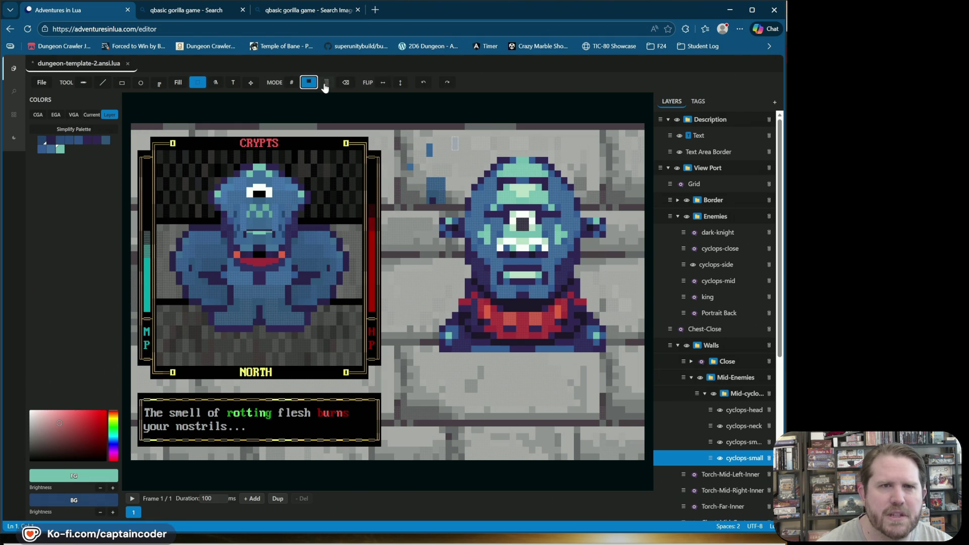
{"action": "right_click", "coordinate": [438, 202]}
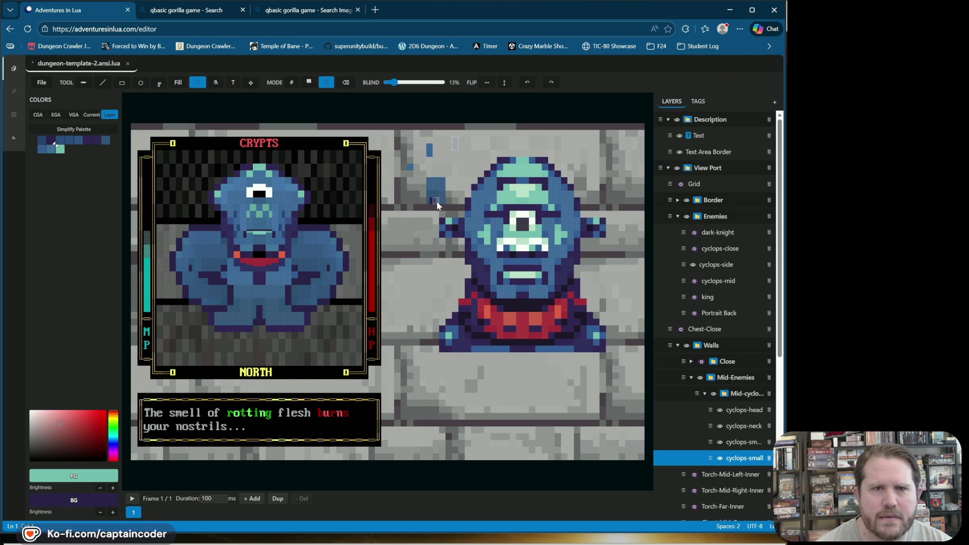
{"action": "right_click", "coordinate": [441, 203]}
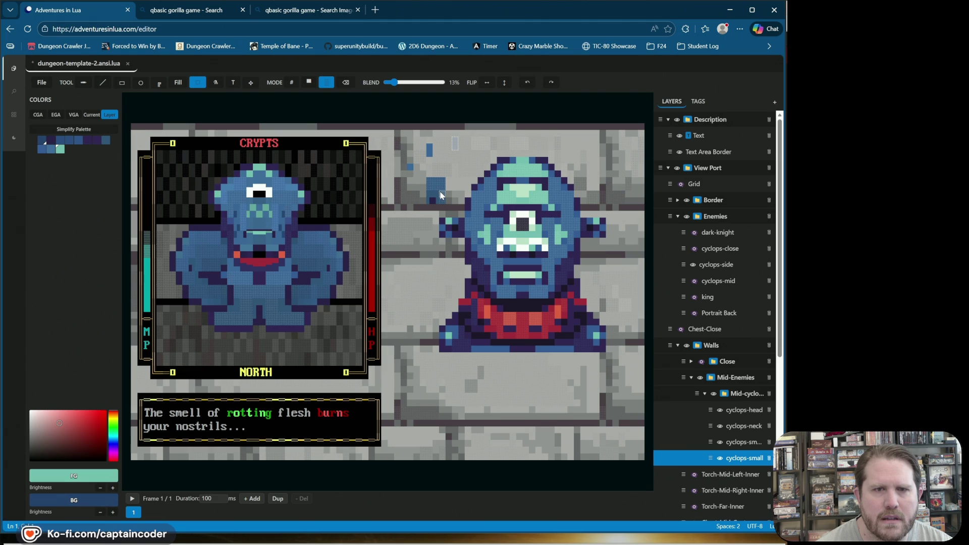
{"action": "right_click", "coordinate": [437, 200]}
{"action": "left_click", "coordinate": [436, 200]}
{"action": "left_click", "coordinate": [437, 199]}
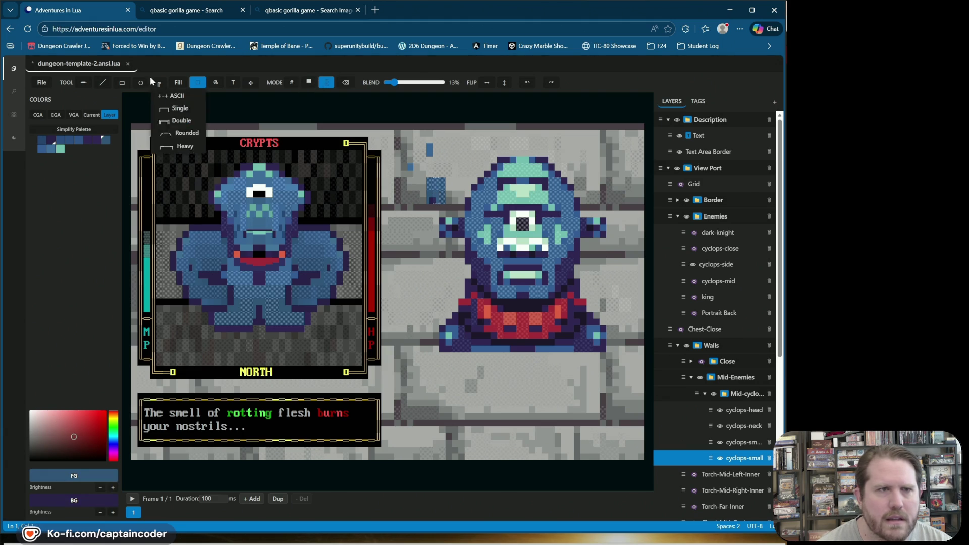
Paint a light test cell beside the block with the line tool and raise blend to 77%.
{"action": "left_click", "coordinate": [103, 83]}
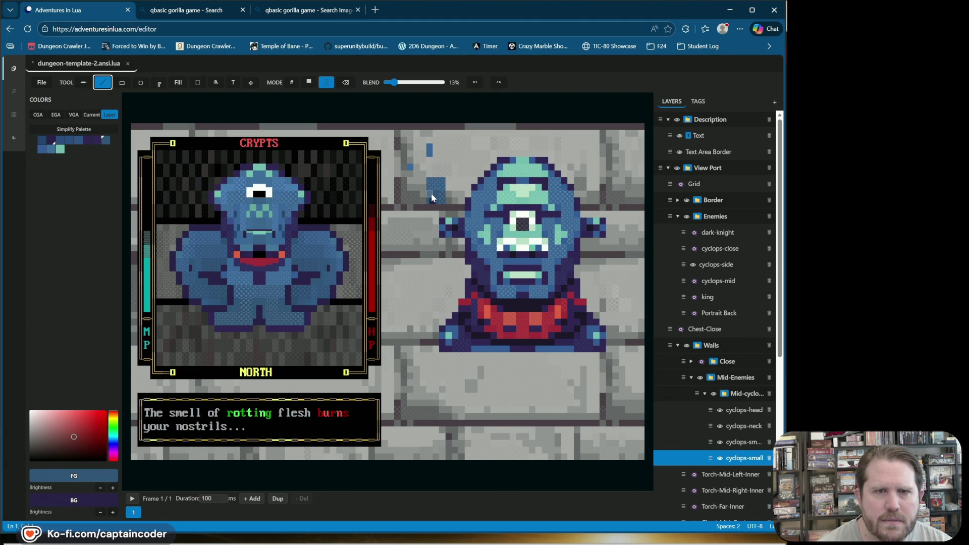
{"action": "left_click_drag", "start_coordinate": [440, 197], "coordinate": [442, 207]}
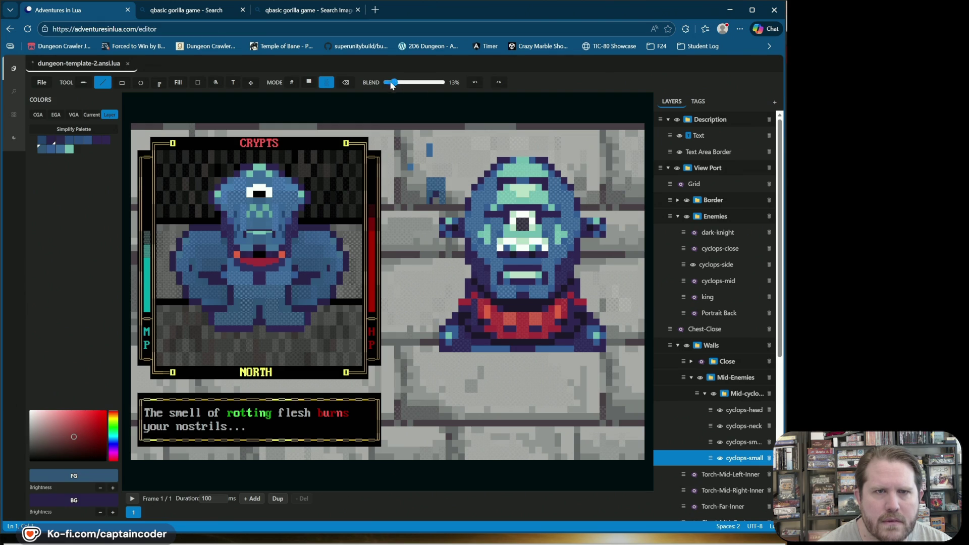
{"action": "left_click_drag", "start_coordinate": [412, 82], "coordinate": [418, 83]}
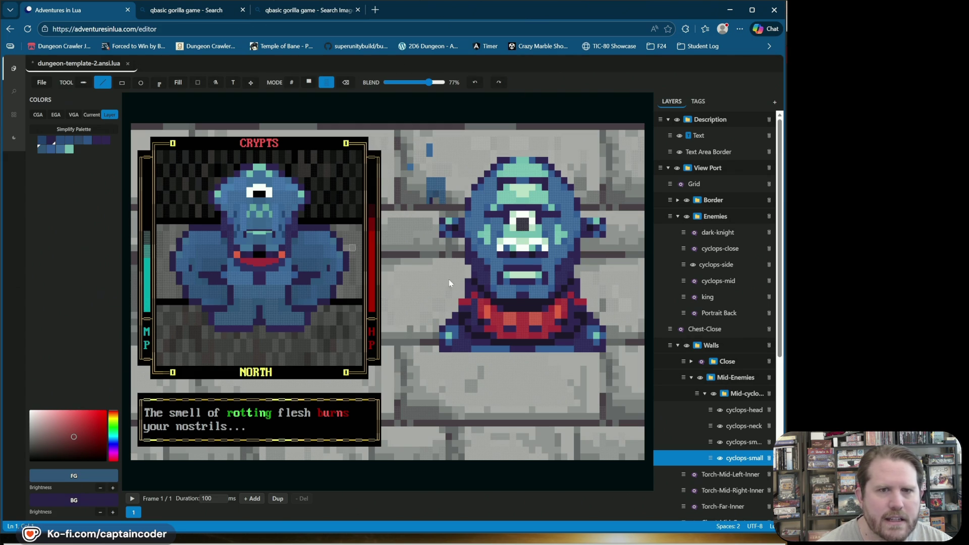
{"action": "left_click", "coordinate": [309, 82]}
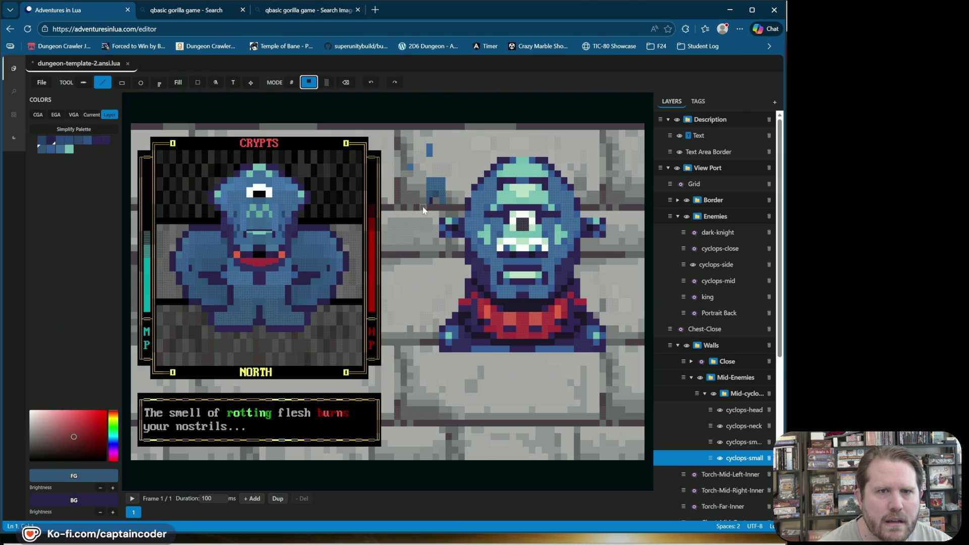
Sample floor grey, dark navy and portrait glyphs in character mode, then save dungeon-template-2.ansi.lua.
{"action": "right_click", "coordinate": [438, 199]}
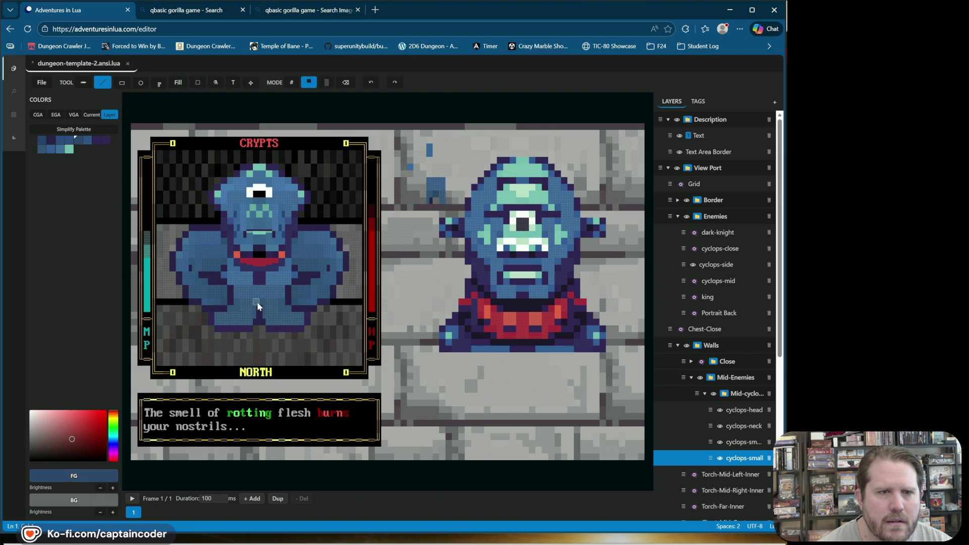
{"action": "left_click", "coordinate": [293, 83]}
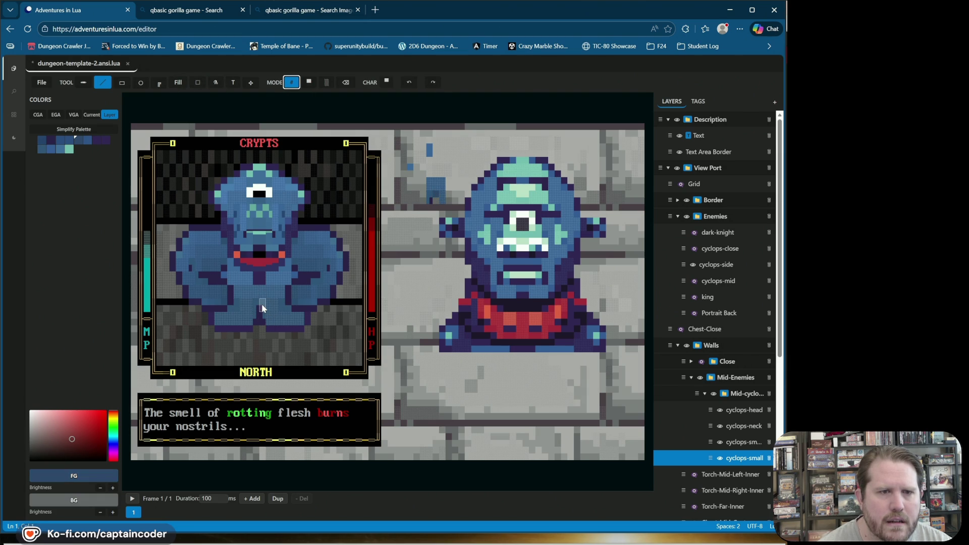
{"action": "right_click", "coordinate": [262, 304]}
{"action": "right_click", "coordinate": [261, 304]}
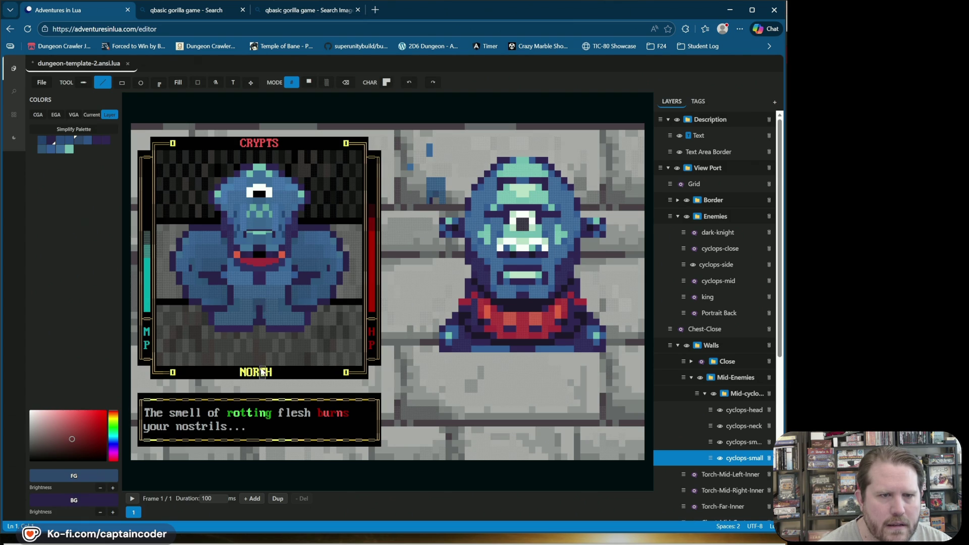
{"action": "right_click", "coordinate": [256, 320]}
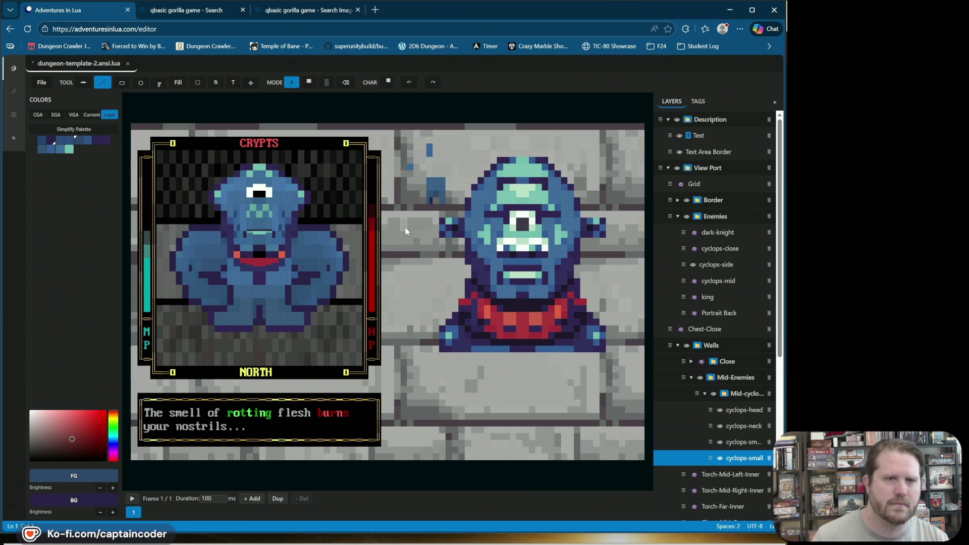
{"action": "key", "text": "ctrl+s"}
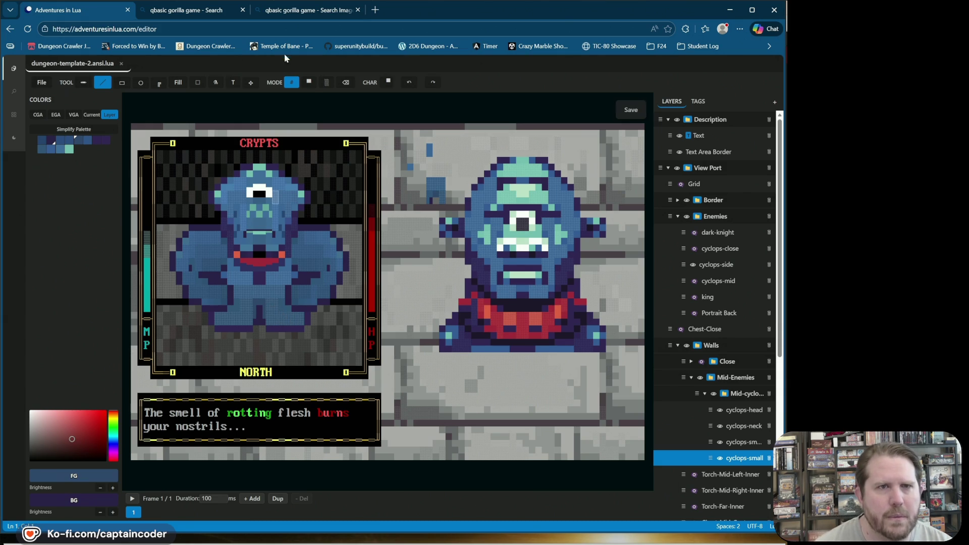
Sample the shade glyph with teal on blue, paint a lower-body cell, and darken the background one step.
{"action": "left_click", "coordinate": [291, 82]}
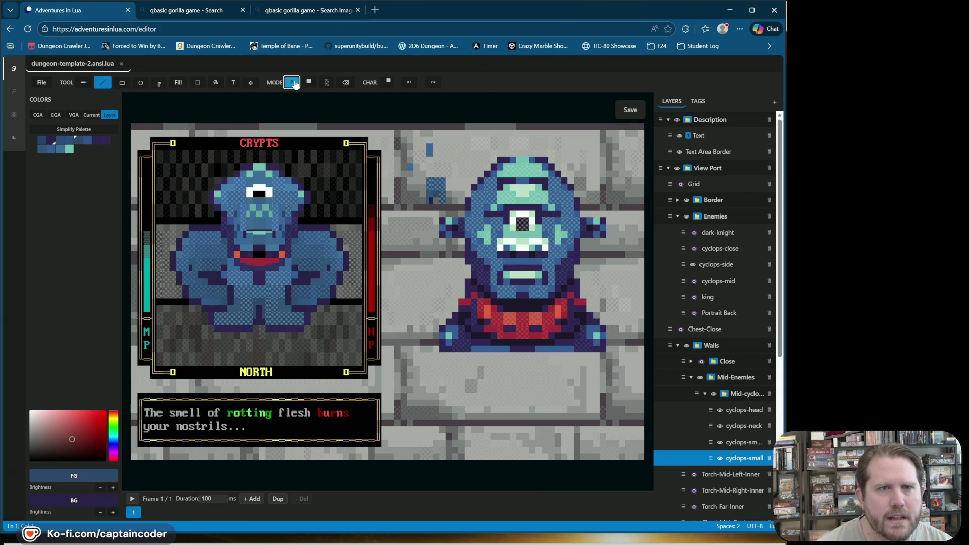
{"action": "left_click", "coordinate": [272, 309], "text": "alt"}
{"action": "left_click", "coordinate": [272, 310]}
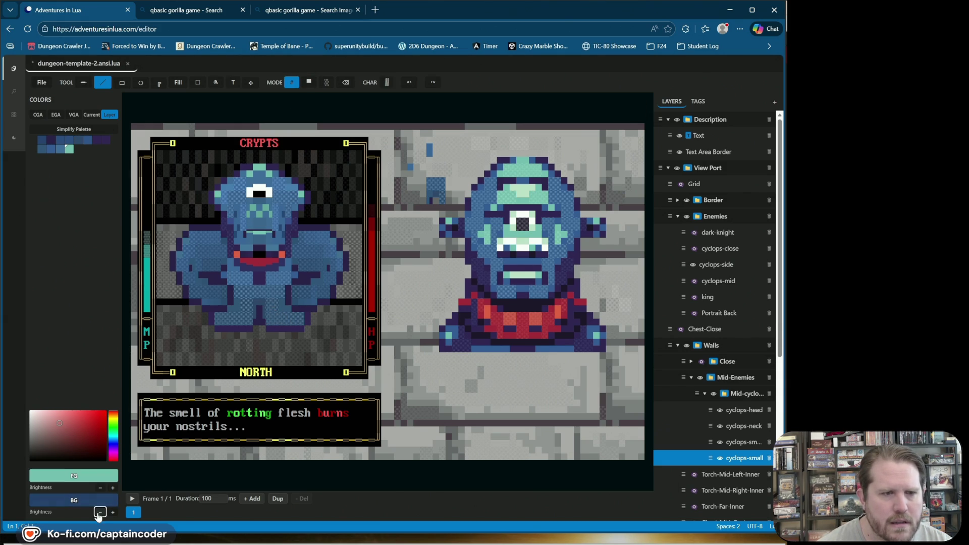
{"action": "left_click", "coordinate": [269, 333]}
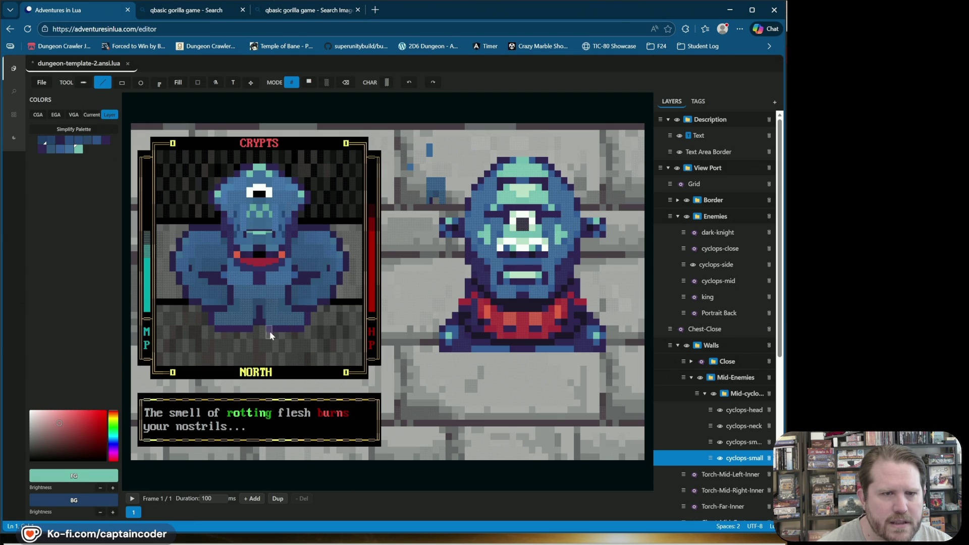
{"action": "left_click", "coordinate": [100, 512]}
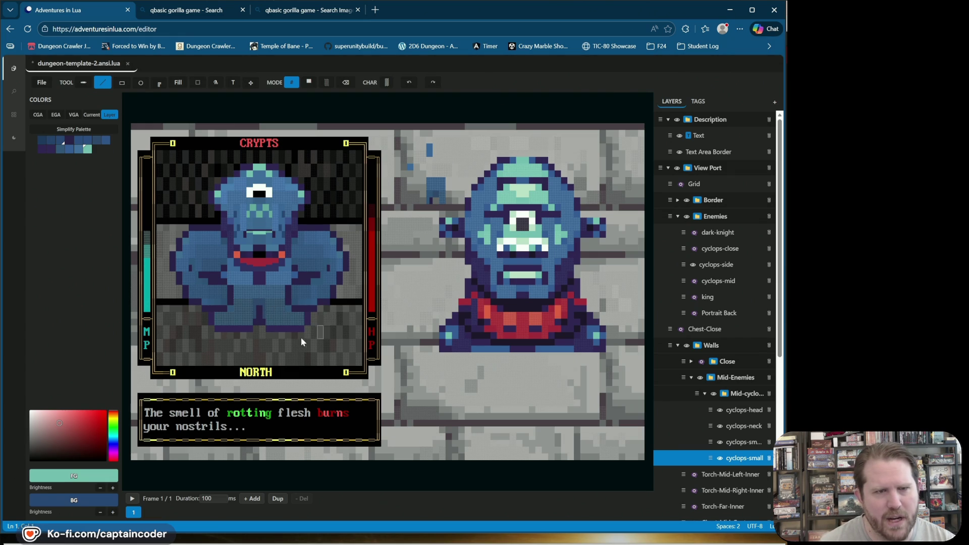
Shade the cyclops's lower body and the gap between its legs with dark purple.
{"action": "left_click", "coordinate": [487, 278], "text": "alt"}
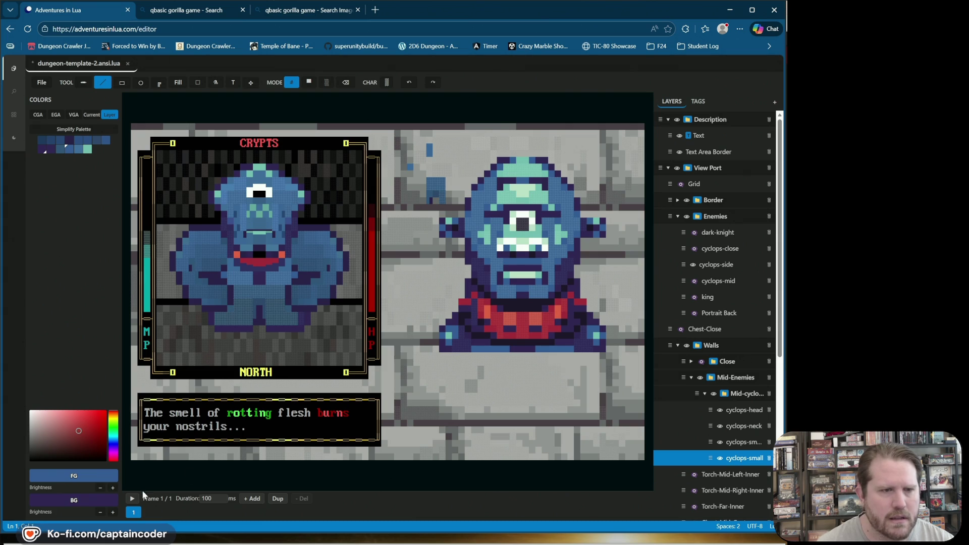
{"action": "left_click_drag", "start_coordinate": [298, 321], "coordinate": [222, 321]}
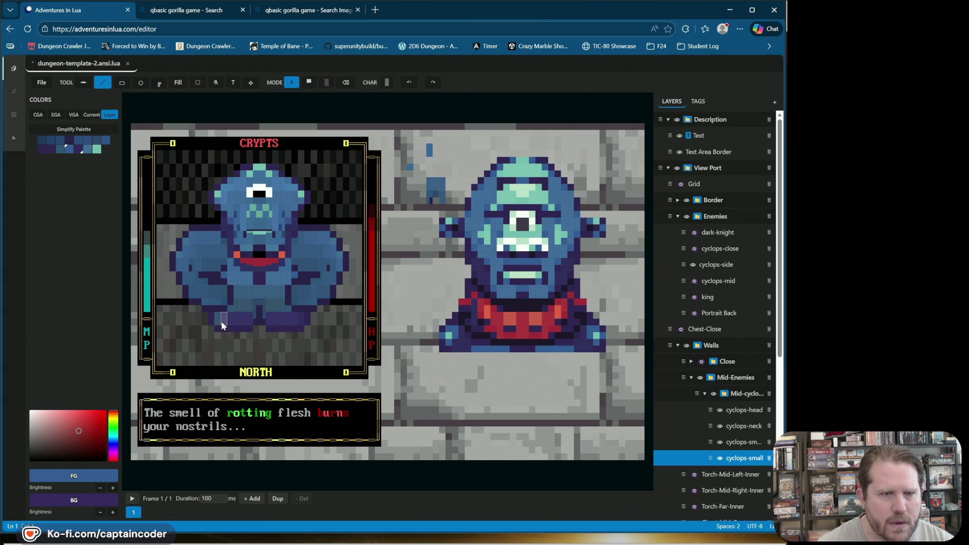
{"action": "left_click", "coordinate": [251, 314]}
Undo three leg strokes, then resample teal and blue and repaint a leg cell.
{"action": "left_click", "coordinate": [282, 309]}
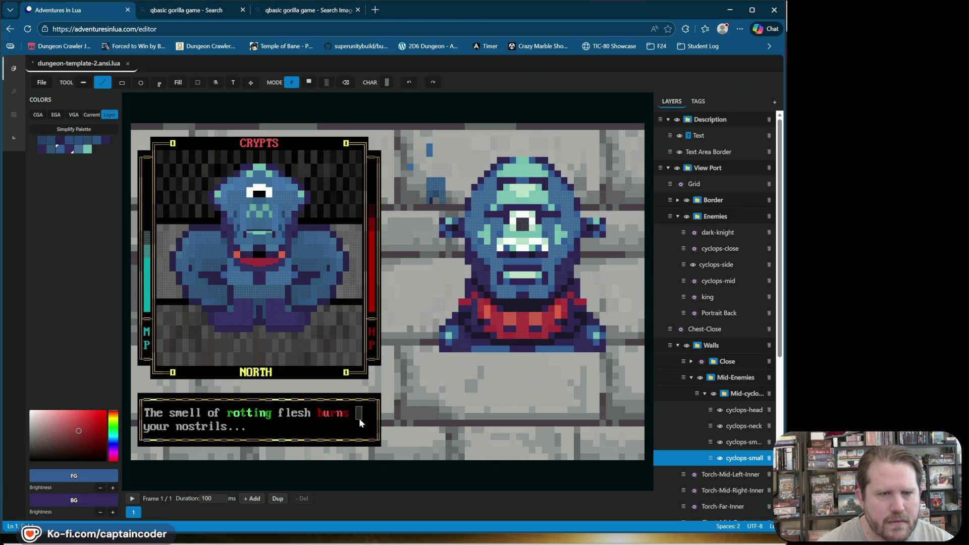
{"action": "left_click", "coordinate": [408, 83]}
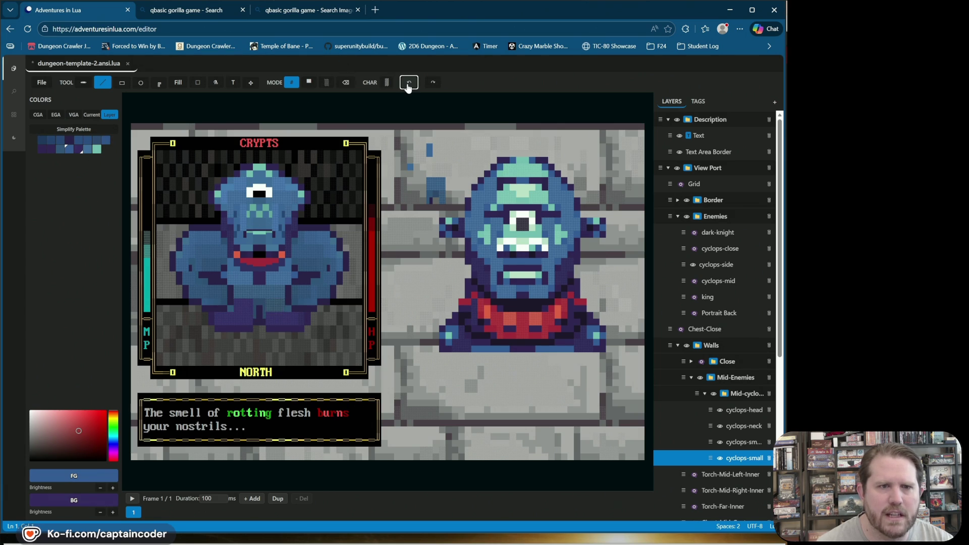
{"action": "left_click", "coordinate": [408, 85]}
{"action": "left_click", "coordinate": [409, 87]}
{"action": "left_click", "coordinate": [278, 292], "text": "alt"}
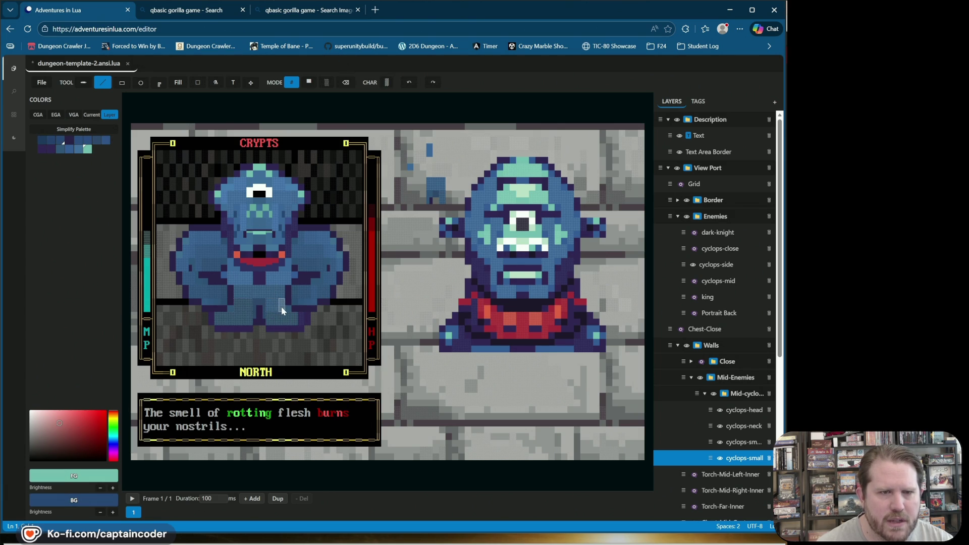
{"action": "left_click", "coordinate": [249, 307]}
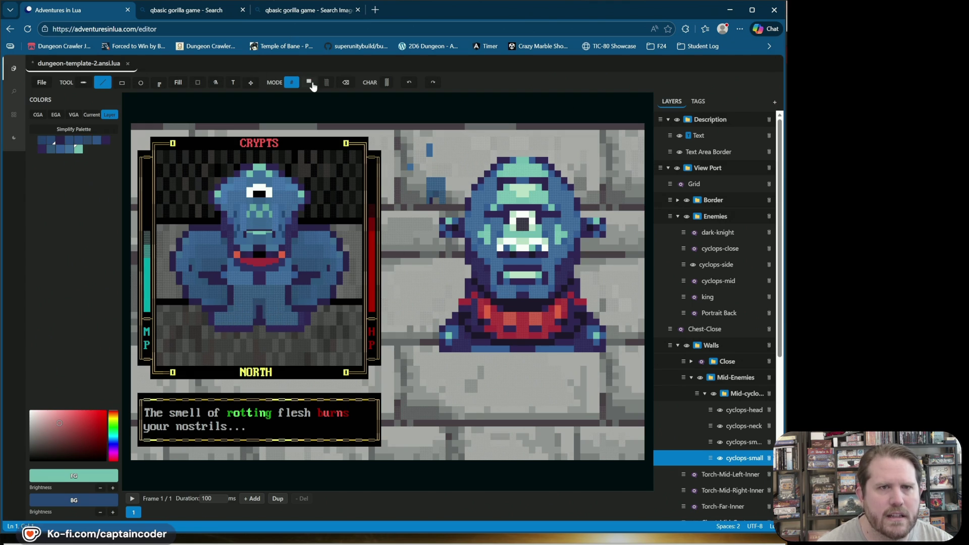
Sample dark purple from the canvas and paint it down between the cyclops's legs.
{"action": "right_click", "coordinate": [269, 330]}
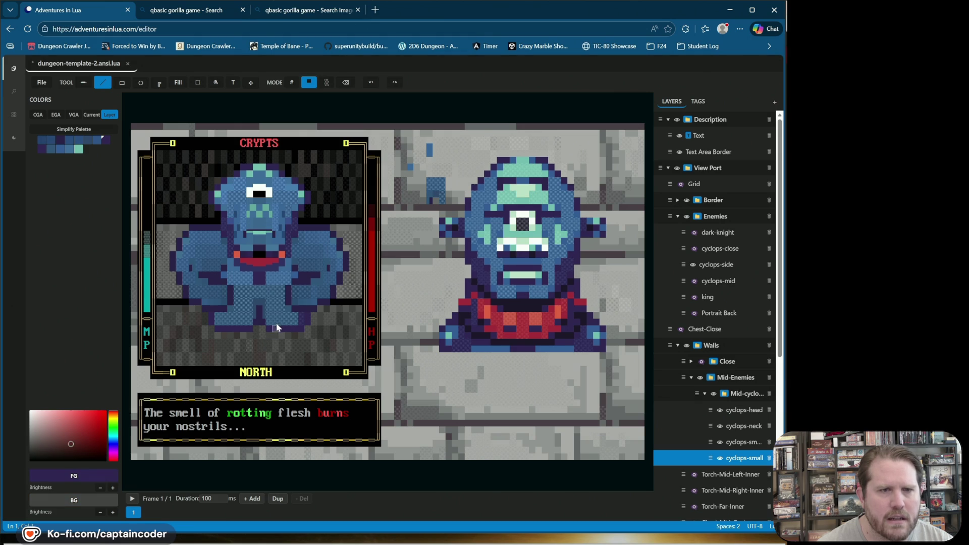
{"action": "left_click_drag", "start_coordinate": [249, 315], "coordinate": [250, 329]}
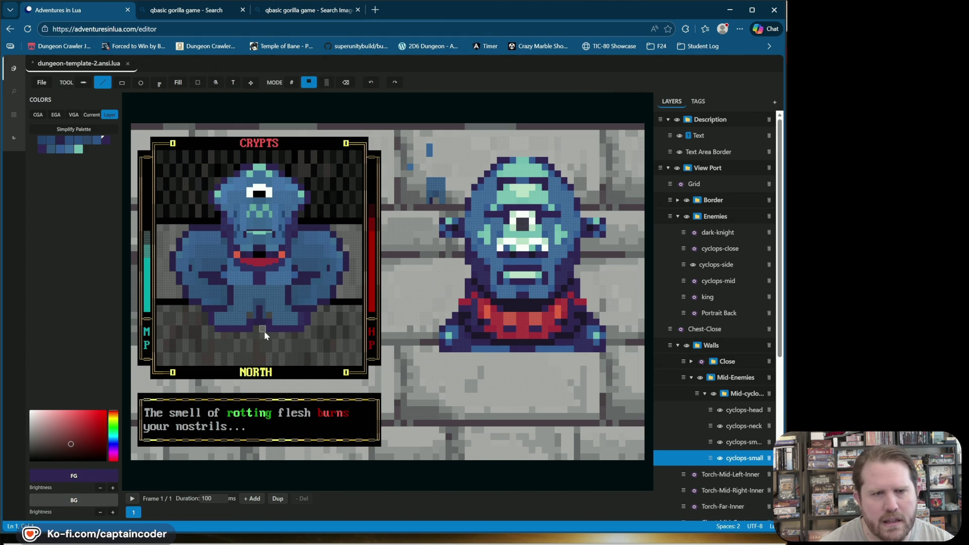
{"action": "left_click", "coordinate": [347, 84]}
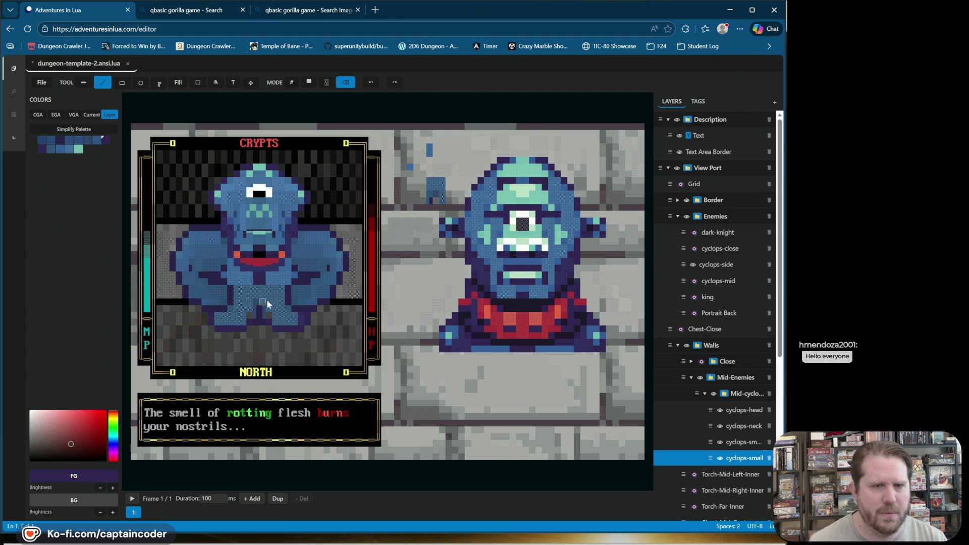
Sample teal and dark purple, choose blue, and paint blue shading near the legs.
{"action": "left_click", "coordinate": [262, 314], "text": "alt"}
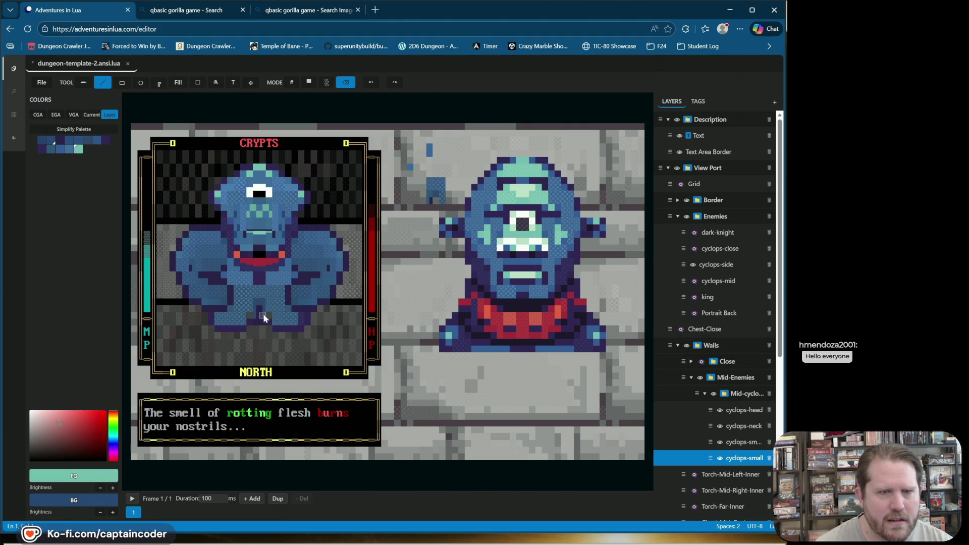
{"action": "left_click", "coordinate": [276, 329], "text": "alt"}
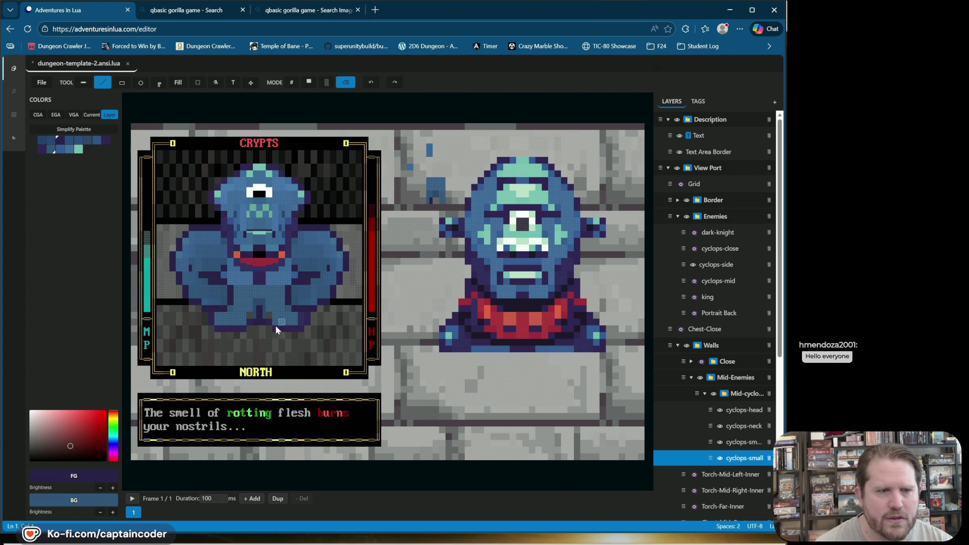
{"action": "left_click", "coordinate": [51, 149]}
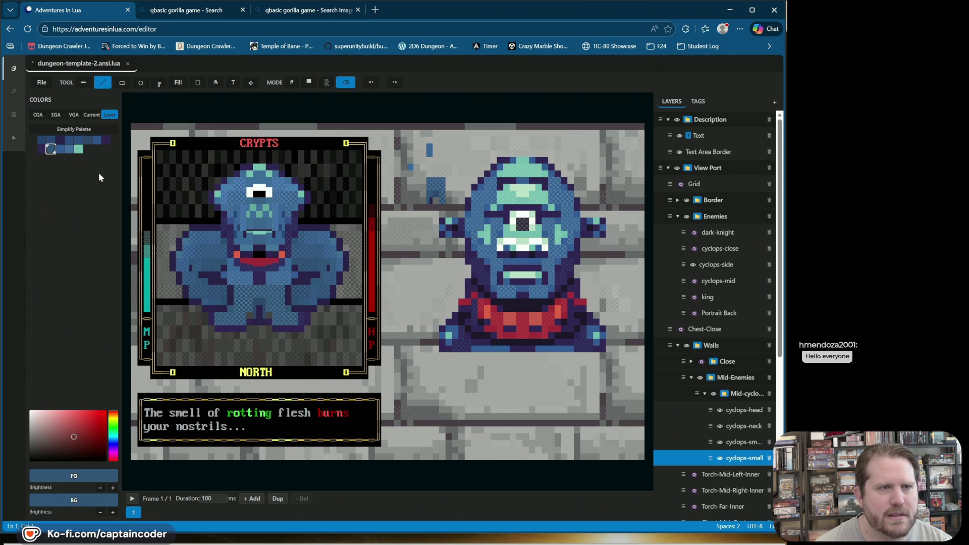
{"action": "left_click", "coordinate": [266, 316]}
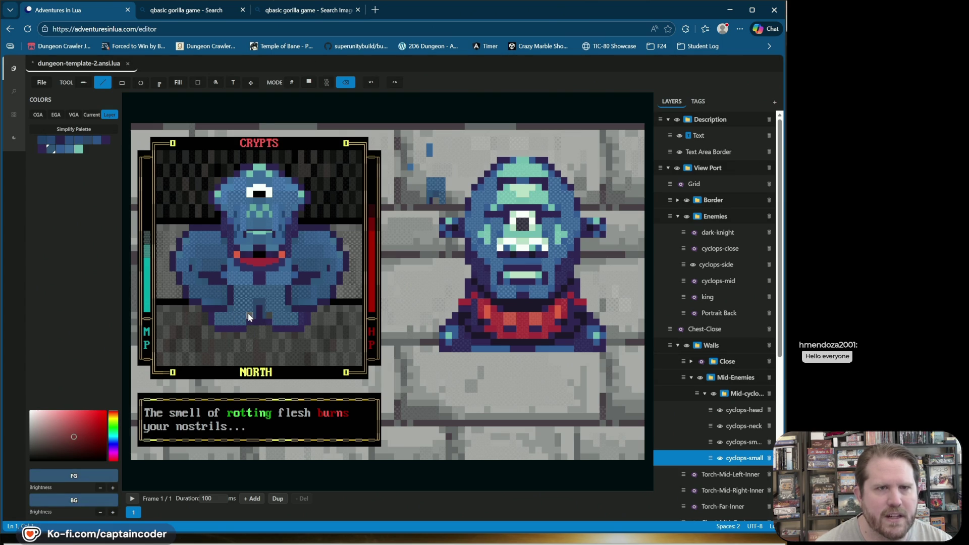
{"action": "left_click", "coordinate": [308, 83]}
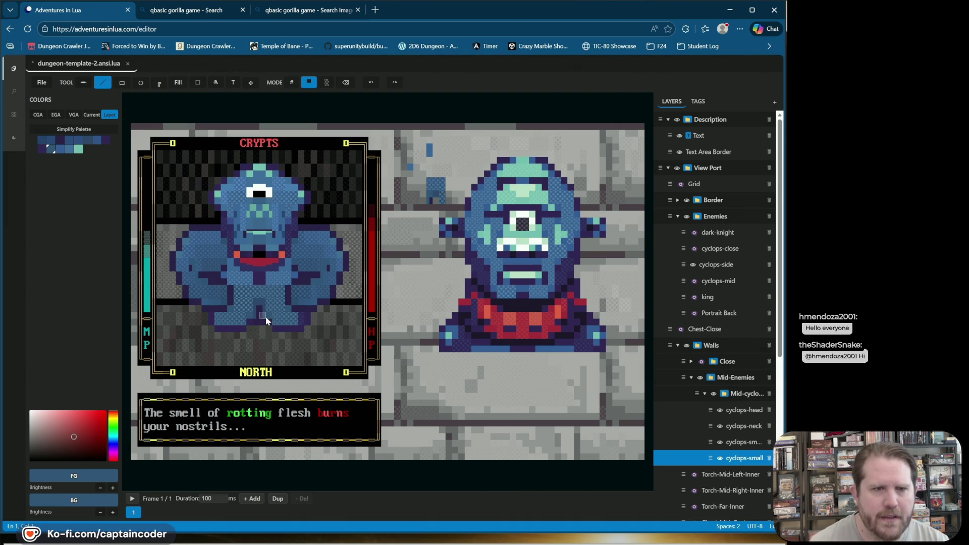
{"action": "left_click", "coordinate": [293, 82]}
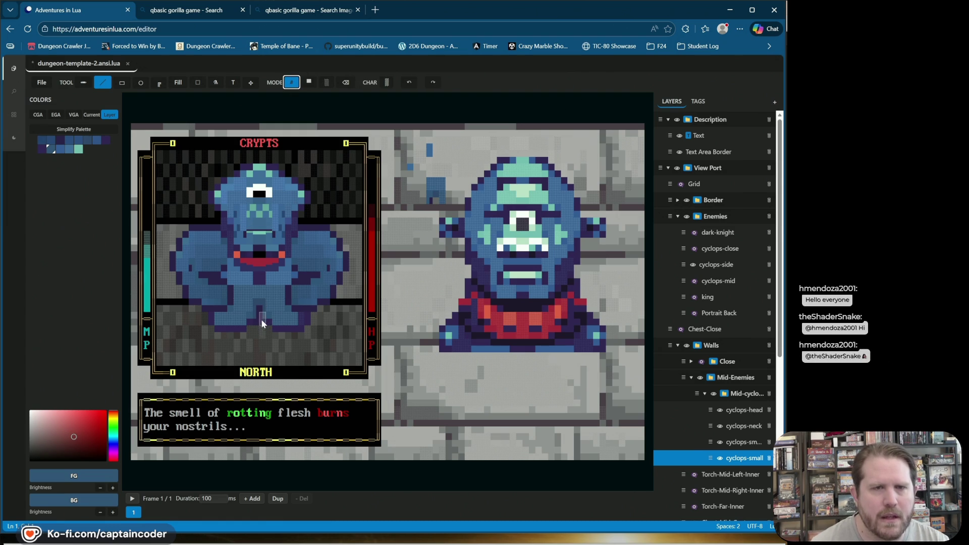
Try checker shading and quarter-block characters on the legs, sampling dark purple from the canvas.
{"action": "left_click", "coordinate": [386, 83]}
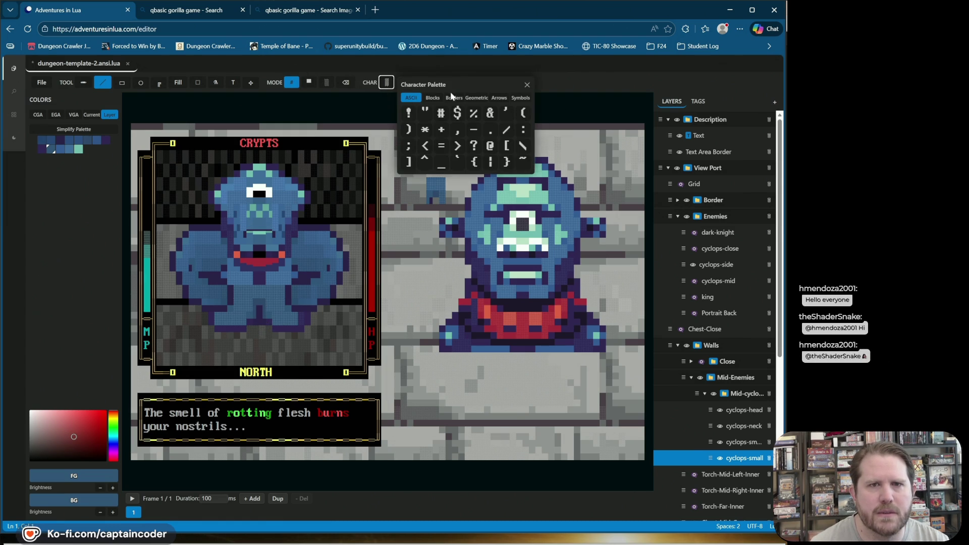
{"action": "left_click", "coordinate": [432, 97]}
{"action": "left_click", "coordinate": [441, 161]}
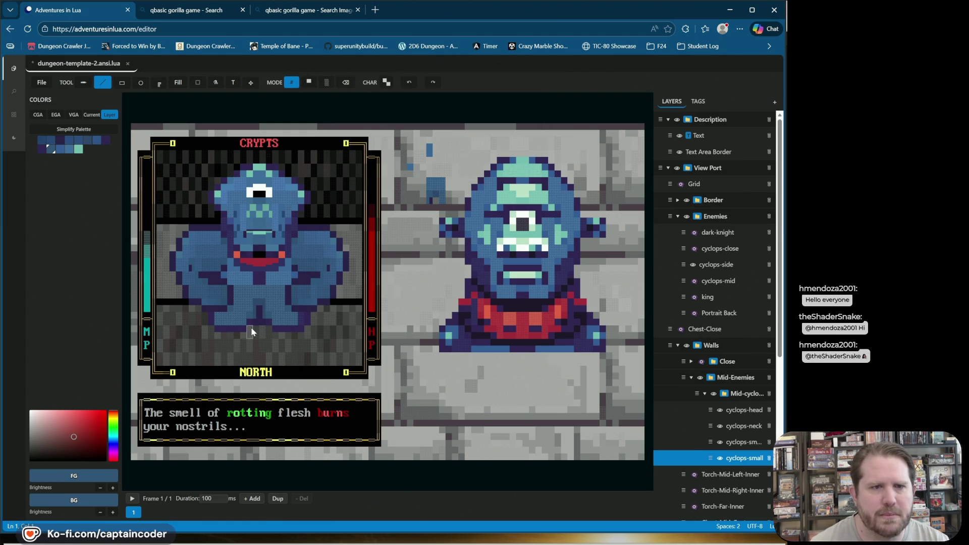
{"action": "right_click", "coordinate": [262, 319]}
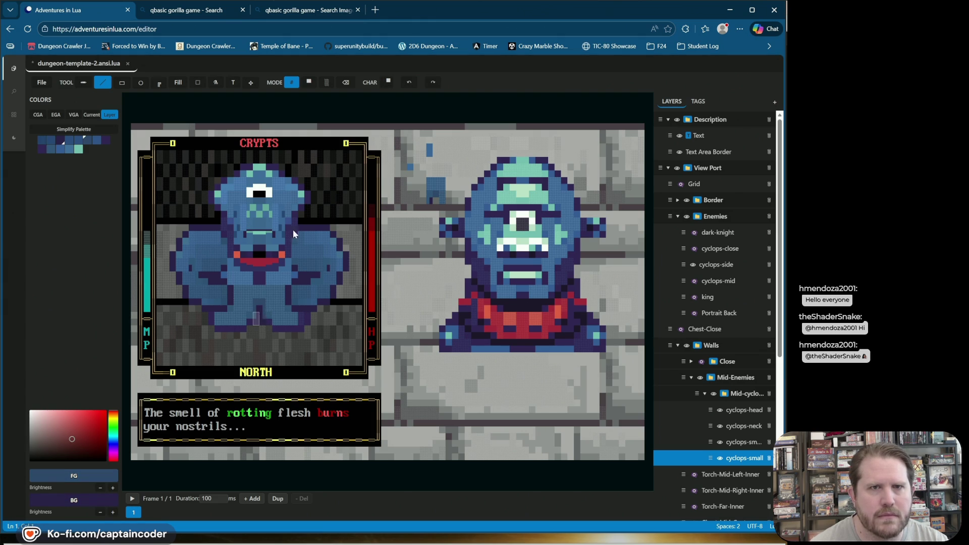
{"action": "left_click", "coordinate": [387, 82]}
{"action": "left_click", "coordinate": [433, 98]}
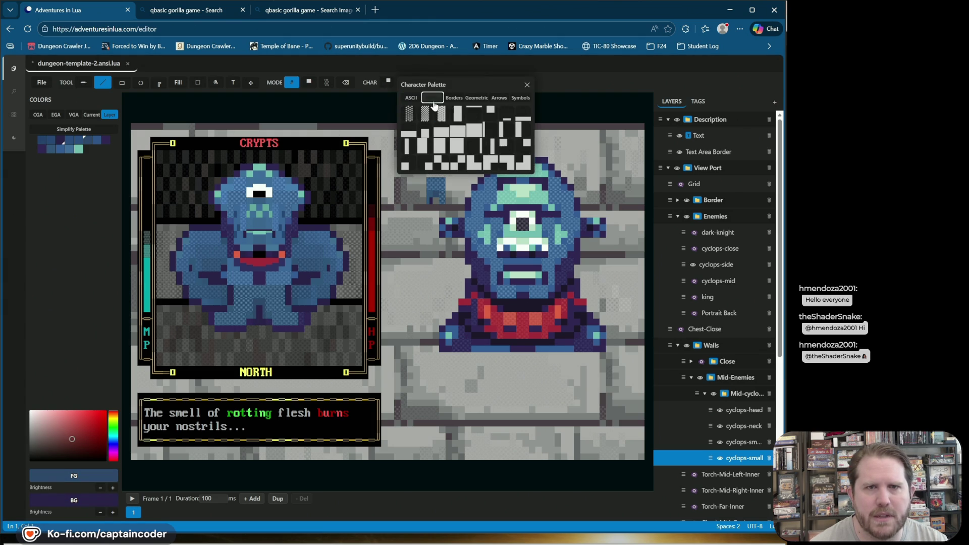
{"action": "left_click", "coordinate": [452, 165]}
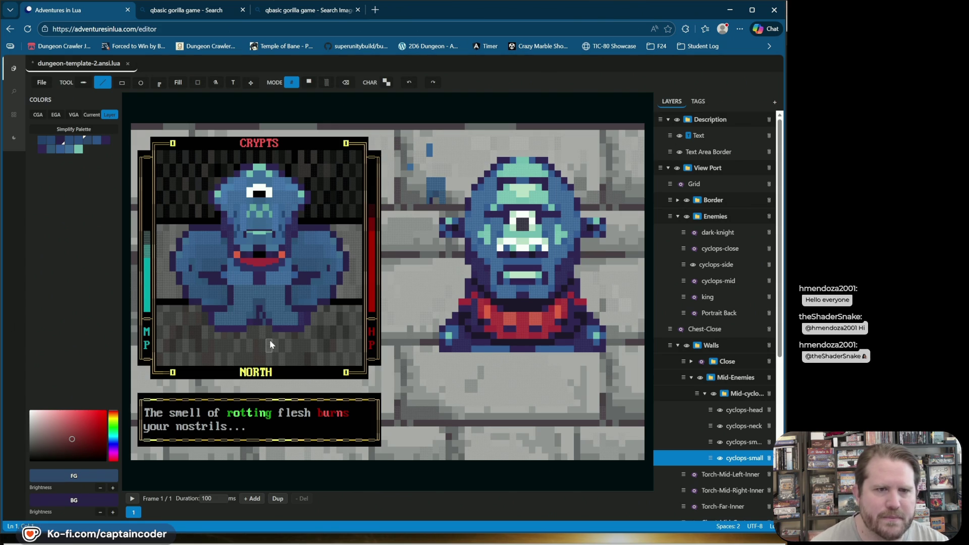
Try another block and the checkered quadrant character, then undo the last two strokes.
{"action": "left_click", "coordinate": [385, 83]}
{"action": "left_click", "coordinate": [432, 97]}
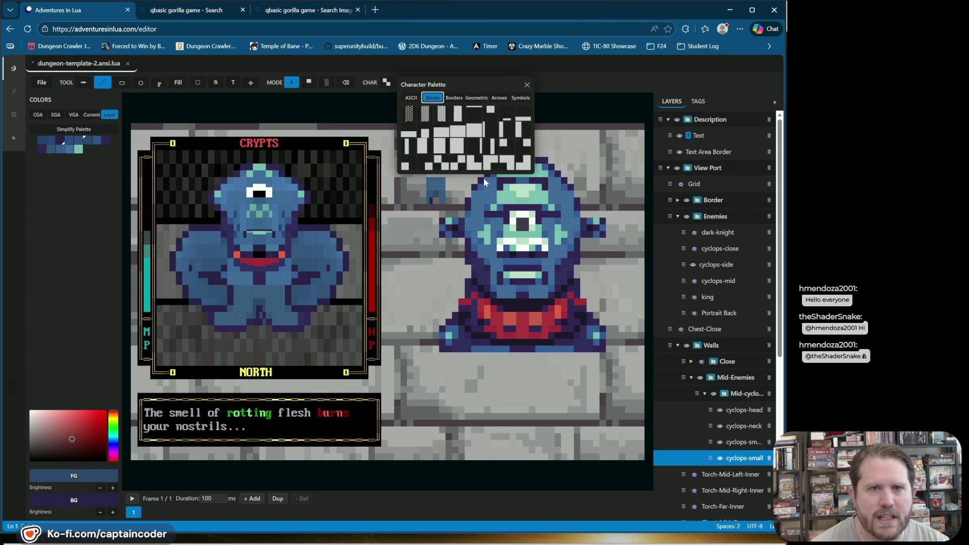
{"action": "left_click", "coordinate": [458, 162]}
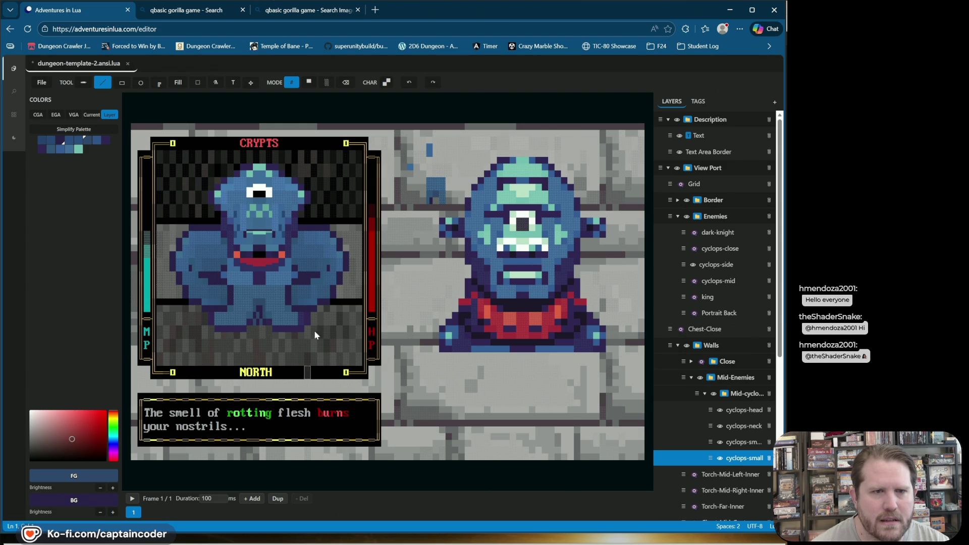
{"action": "left_click", "coordinate": [387, 83]}
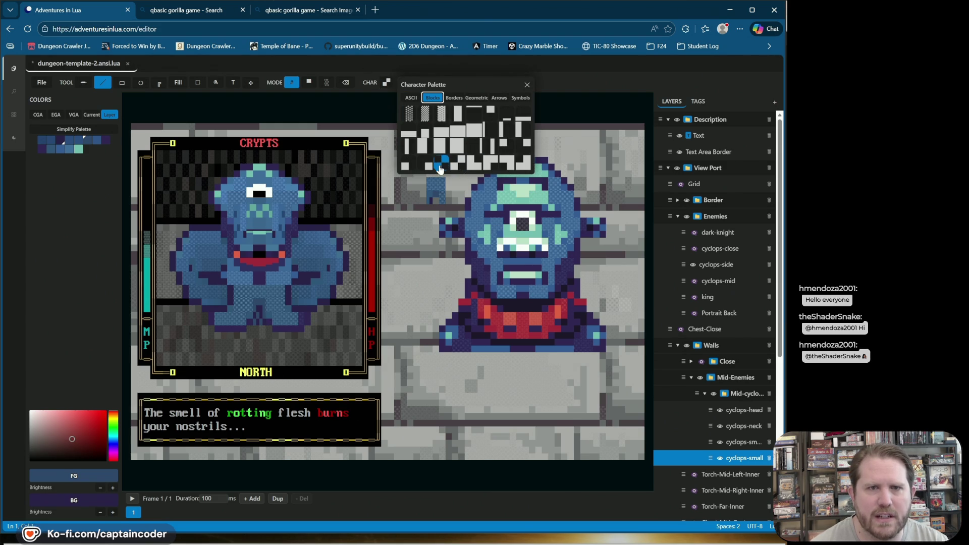
{"action": "left_click", "coordinate": [442, 167]}
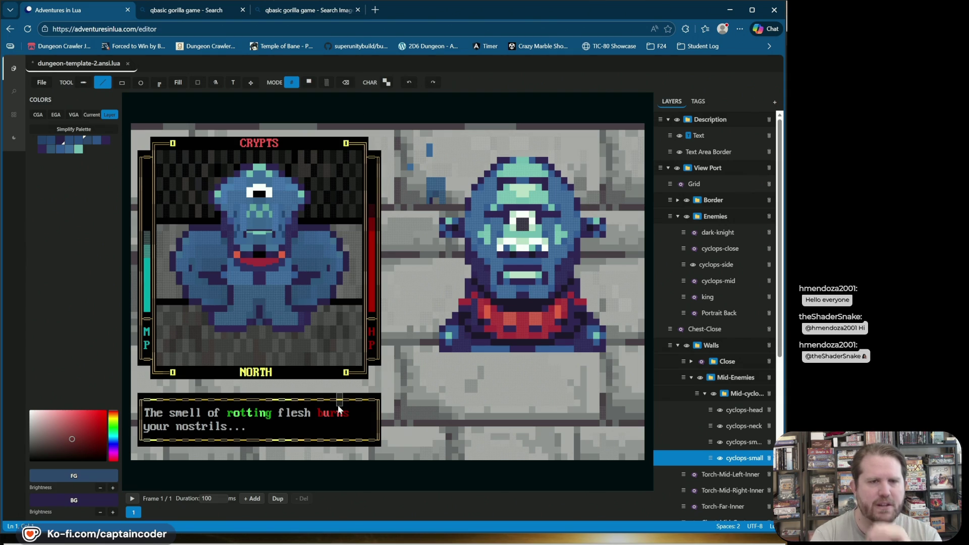
{"action": "key", "text": "ctrl+z"}
{"action": "key", "text": "ctrl+z"}
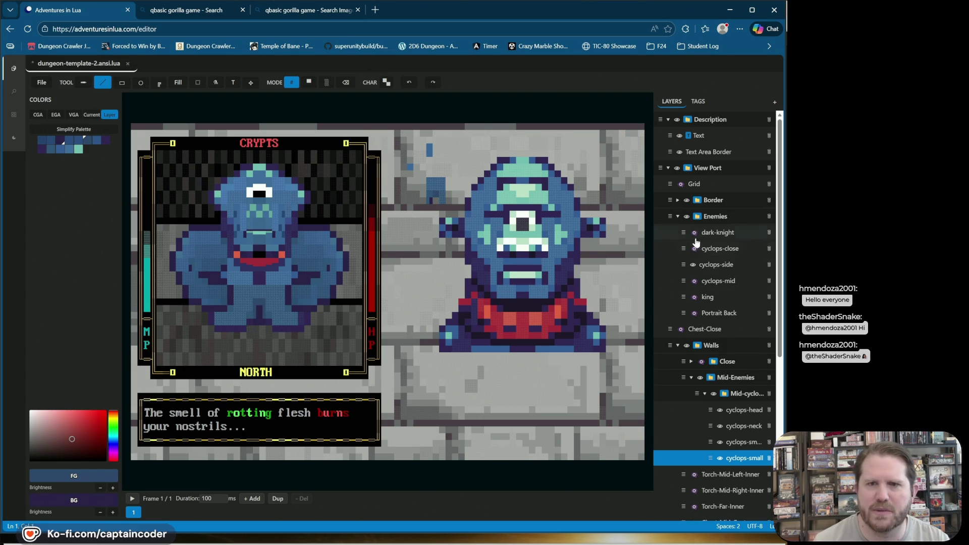
Toggle the Close walls layer off and on, reselect cyclops-small, and sample dark purple from the legs.
{"action": "left_click", "coordinate": [701, 362]}
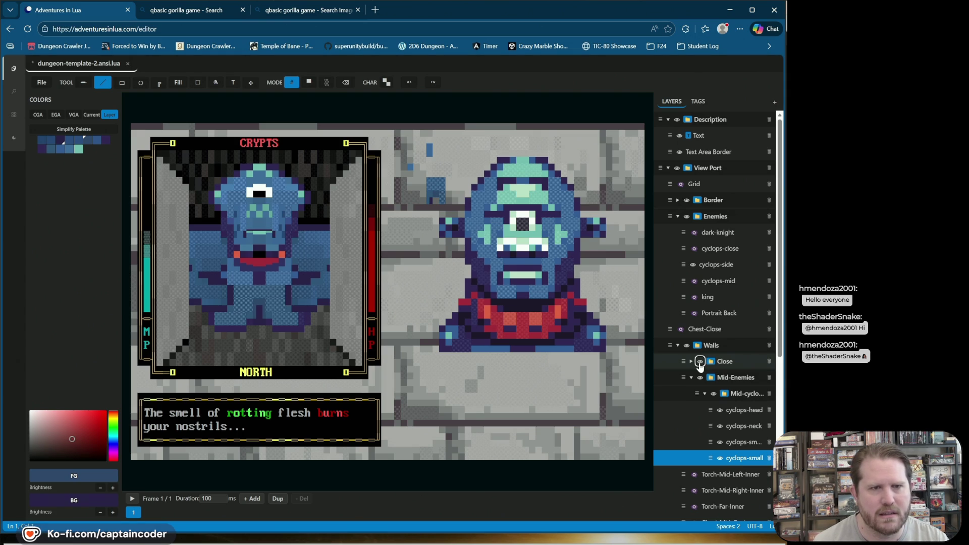
{"action": "left_click", "coordinate": [700, 362]}
{"action": "left_click", "coordinate": [311, 83]}
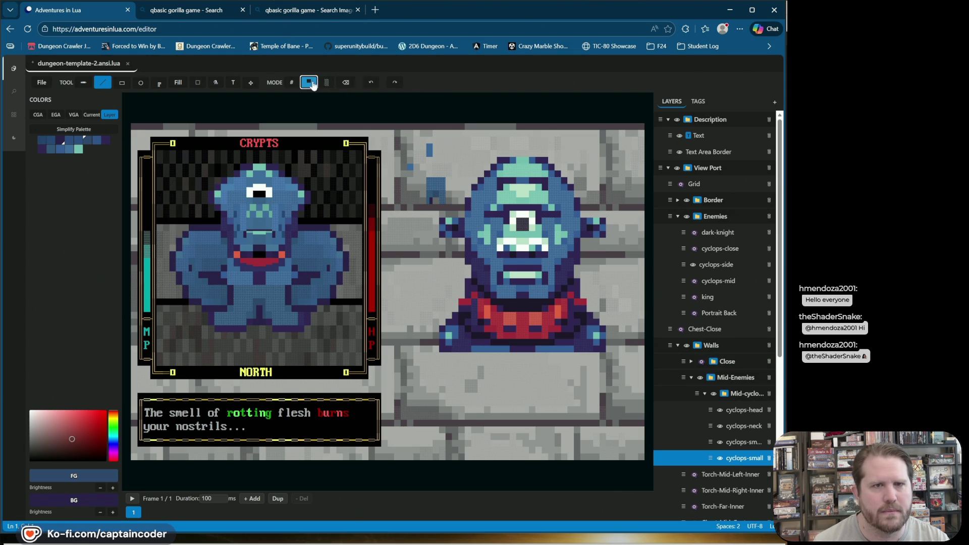
{"action": "left_click", "coordinate": [700, 361]}
{"action": "left_click_drag", "start_coordinate": [708, 459], "coordinate": [750, 467]}
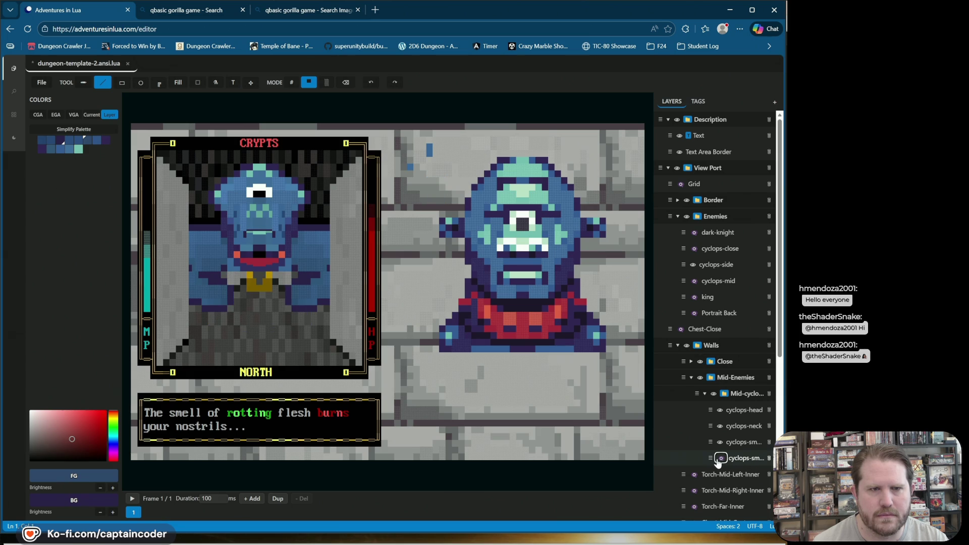
{"action": "left_click", "coordinate": [742, 459]}
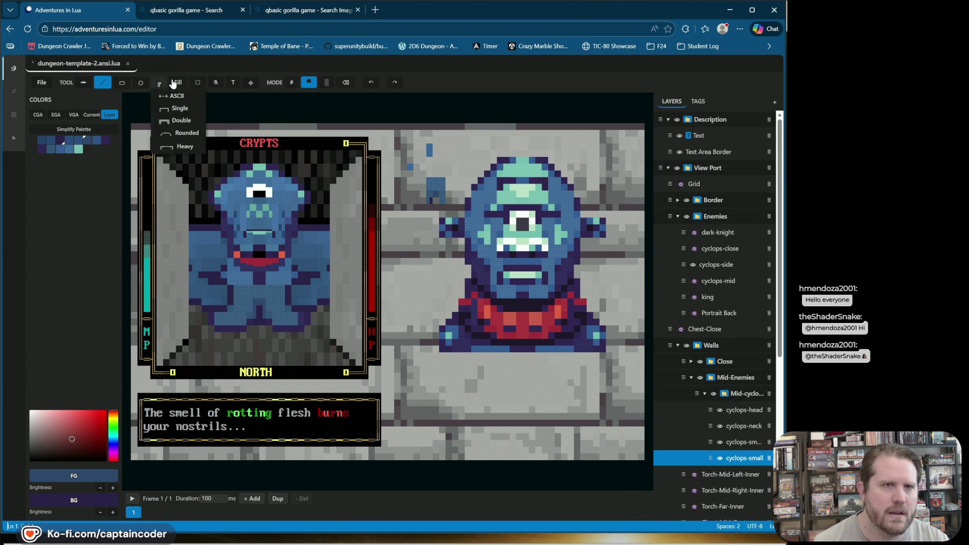
{"action": "left_click", "coordinate": [306, 323], "text": "alt"}
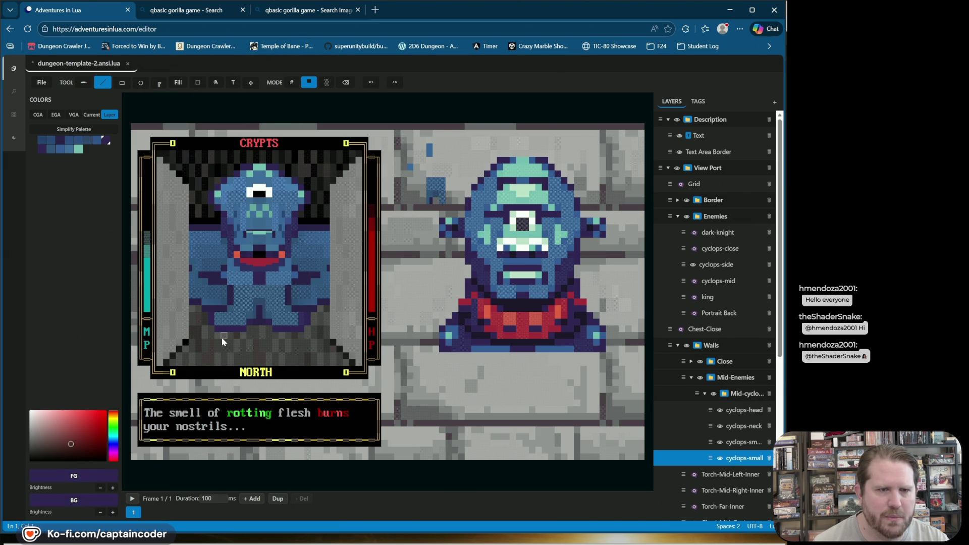
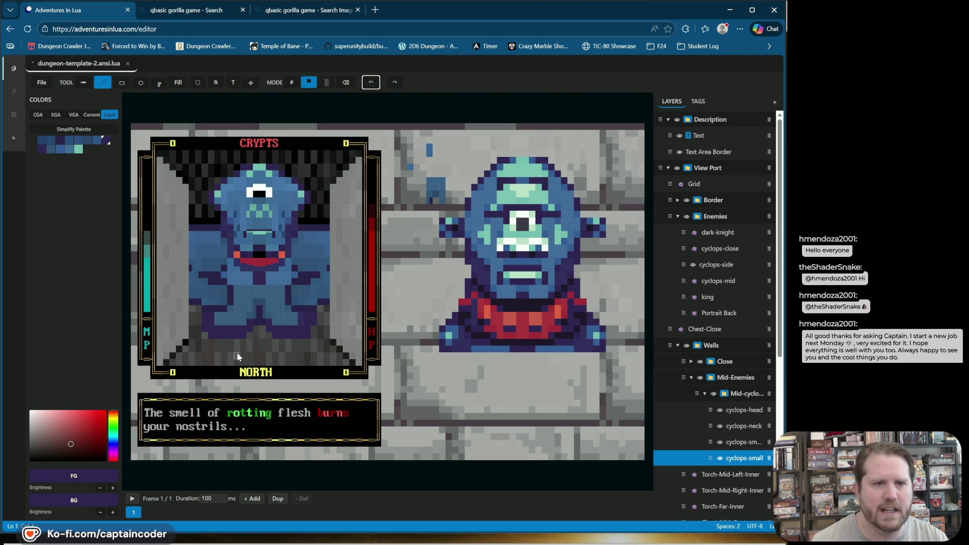
Sample the cyclops blue and teal, then paint a teal block cell on the cyclops's lower body.
{"action": "left_click", "coordinate": [253, 315], "text": "alt"}
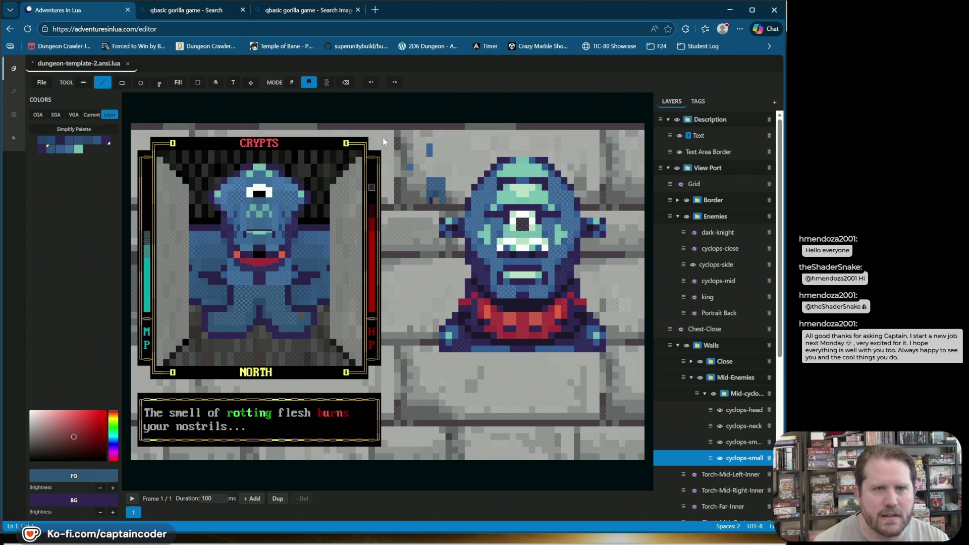
{"action": "left_click", "coordinate": [291, 83]}
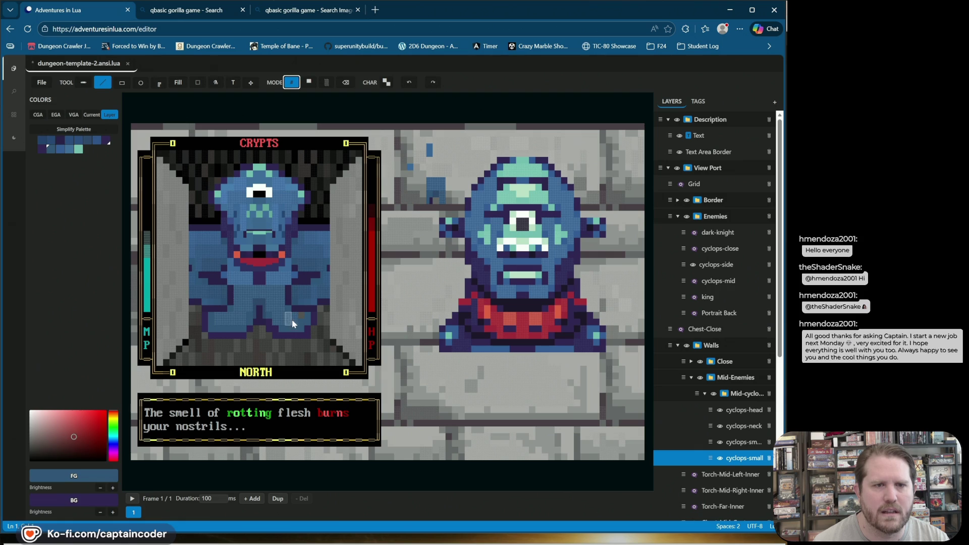
{"action": "left_click", "coordinate": [297, 322], "text": "alt"}
{"action": "left_click", "coordinate": [298, 322], "text": "alt"}
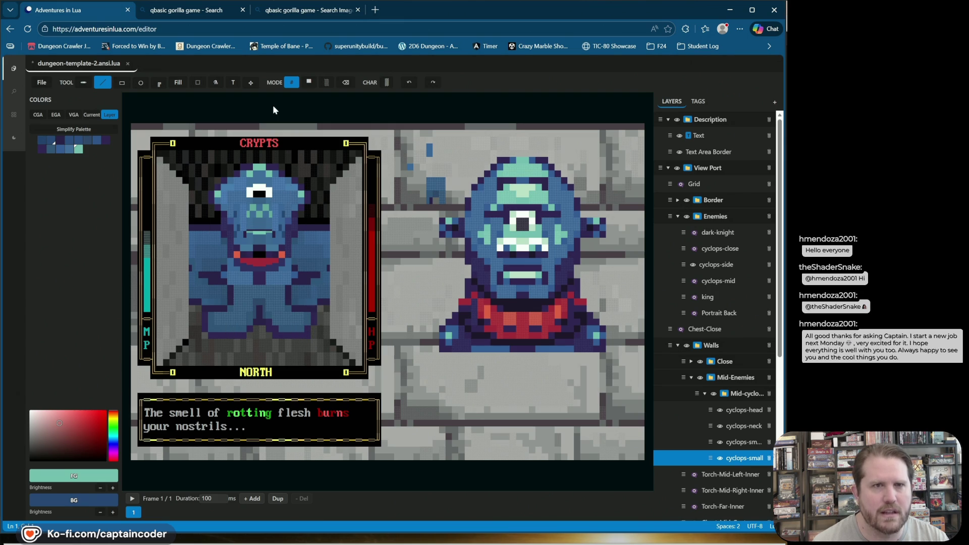
{"action": "left_click", "coordinate": [310, 85]}
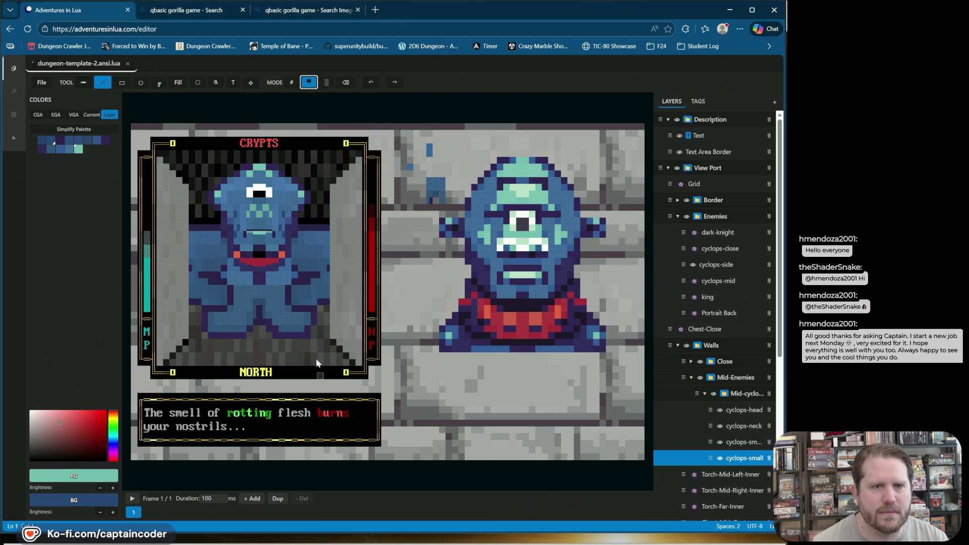
{"action": "left_click", "coordinate": [309, 331]}
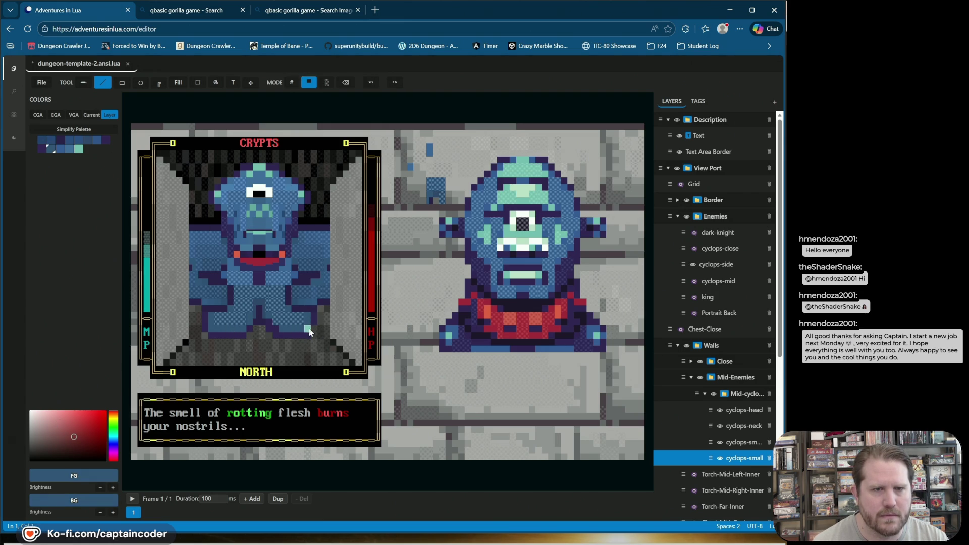
{"action": "left_click", "coordinate": [314, 322]}
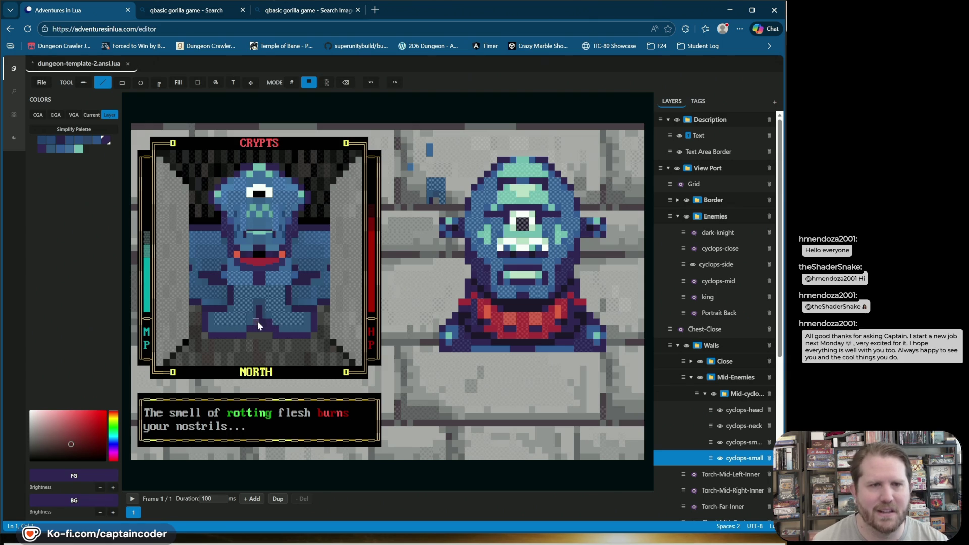
Sample blue from the portrait and repaint the purple line on the lower body blue.
{"action": "left_click", "coordinate": [257, 322], "text": "alt"}
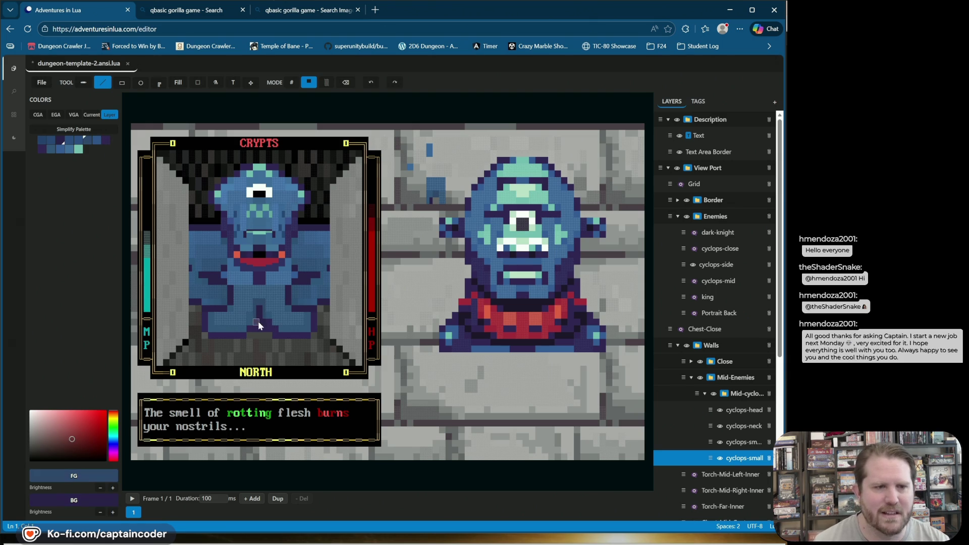
{"action": "left_click", "coordinate": [60, 141]}
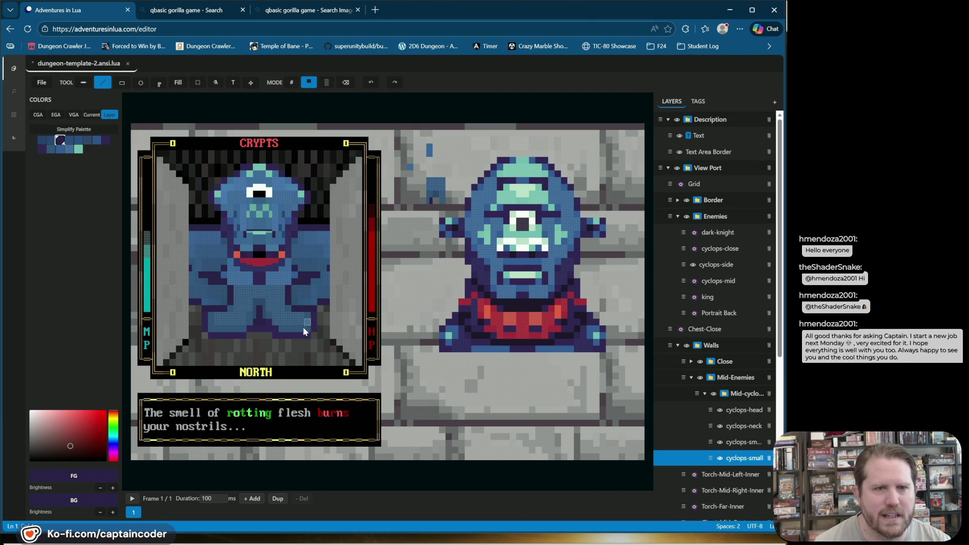
{"action": "left_click", "coordinate": [269, 324], "text": "alt"}
{"action": "left_click", "coordinate": [262, 323]}
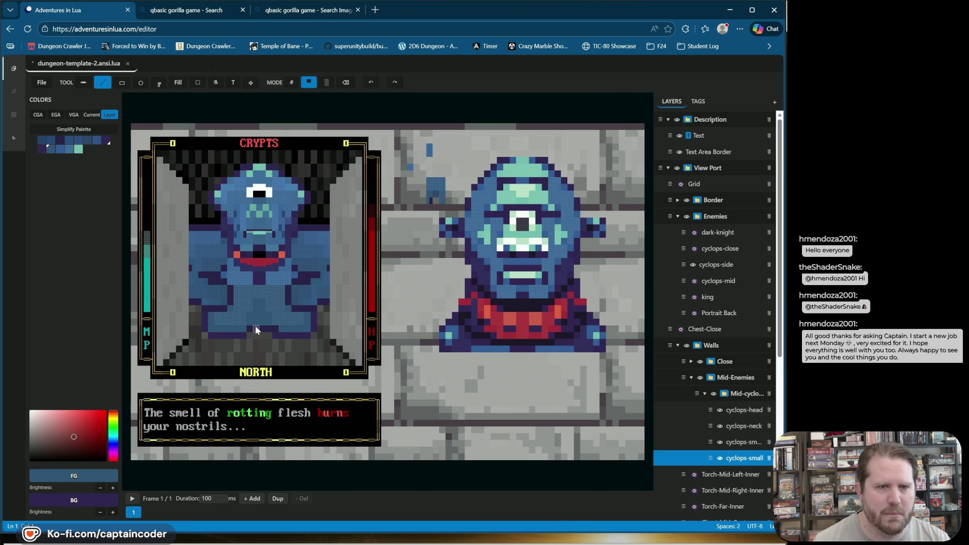
{"action": "left_click", "coordinate": [269, 329], "text": "alt"}
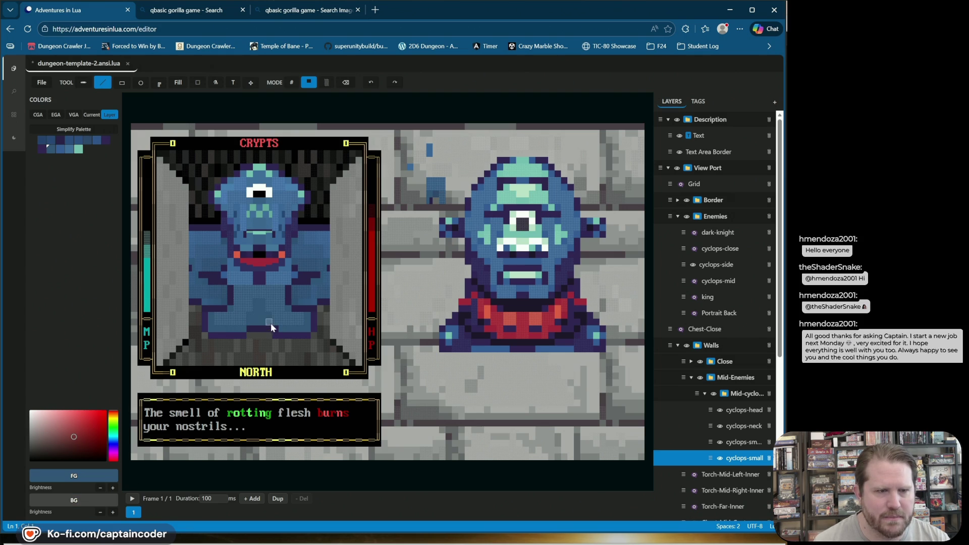
{"action": "left_click", "coordinate": [275, 330], "text": "alt"}
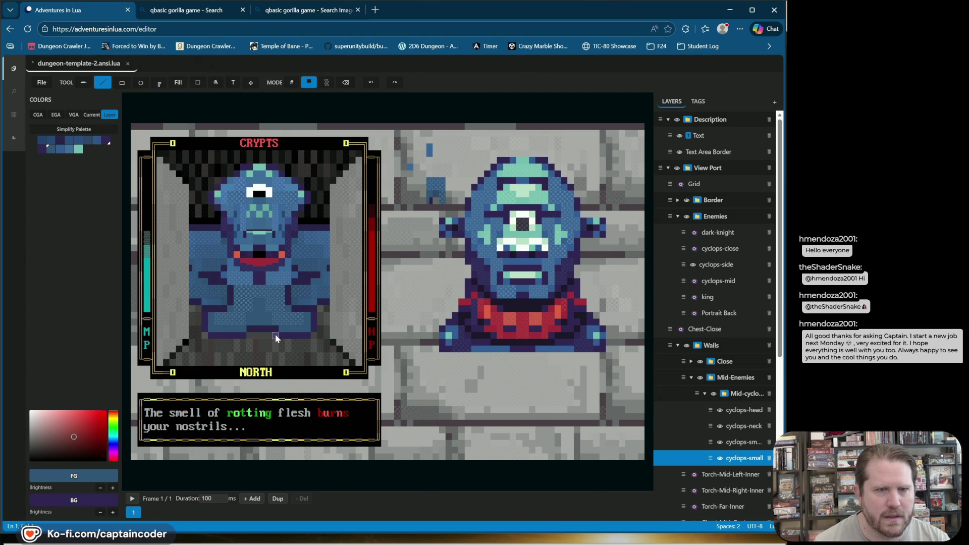
{"action": "left_click", "coordinate": [275, 335], "text": "alt"}
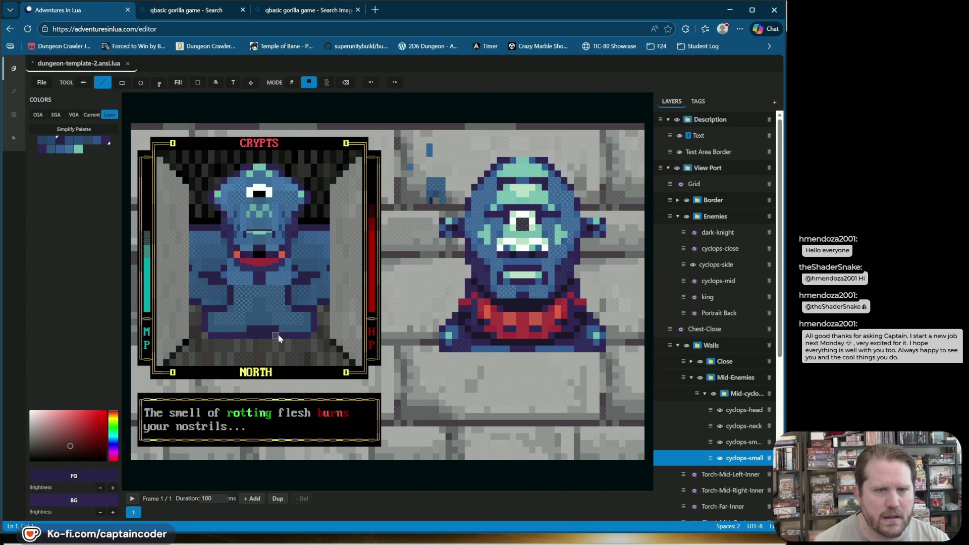
{"action": "left_click", "coordinate": [262, 318], "text": "alt"}
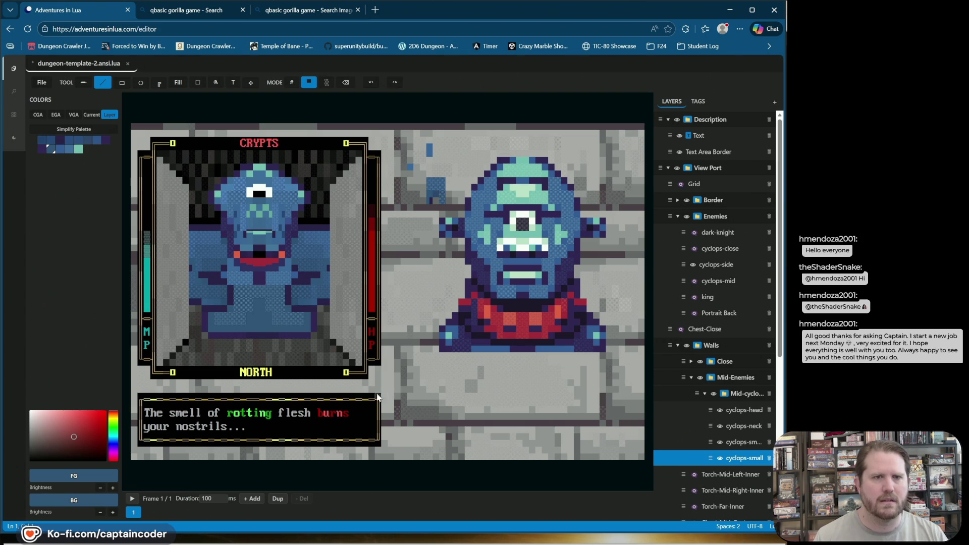
{"action": "right_click", "coordinate": [257, 335], "text": "alt"}
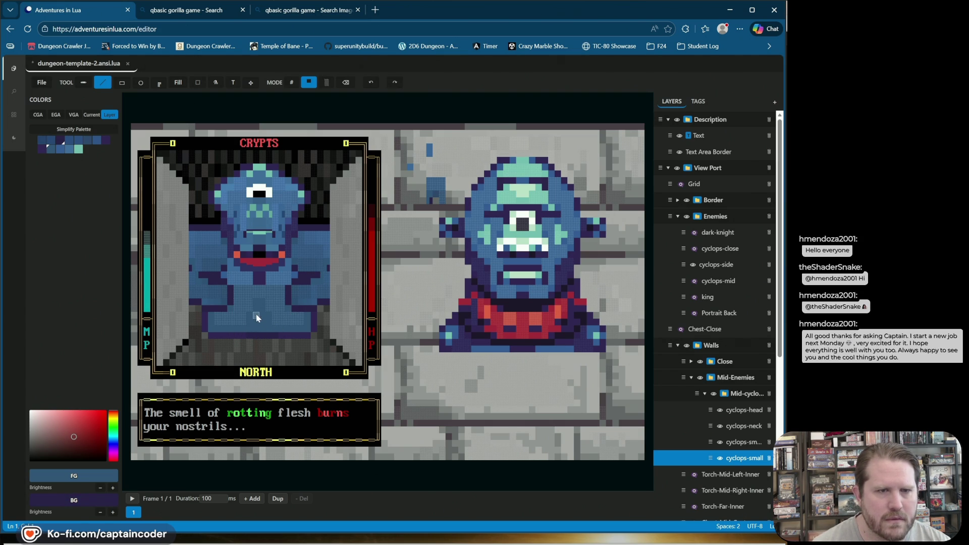
{"action": "left_click", "coordinate": [311, 328], "text": "alt"}
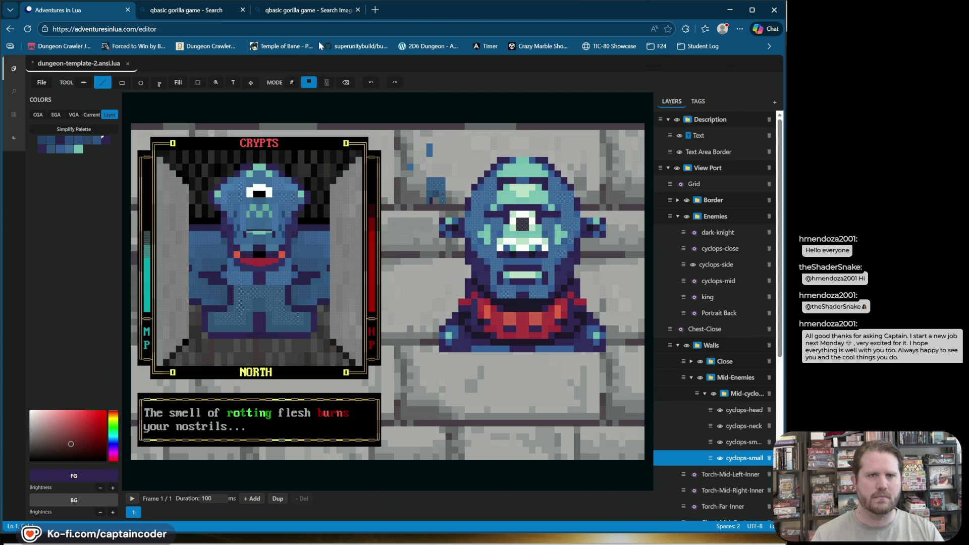
Undo the stray purple stroke on the torso and switch MODE to #.
{"action": "left_click", "coordinate": [369, 82]}
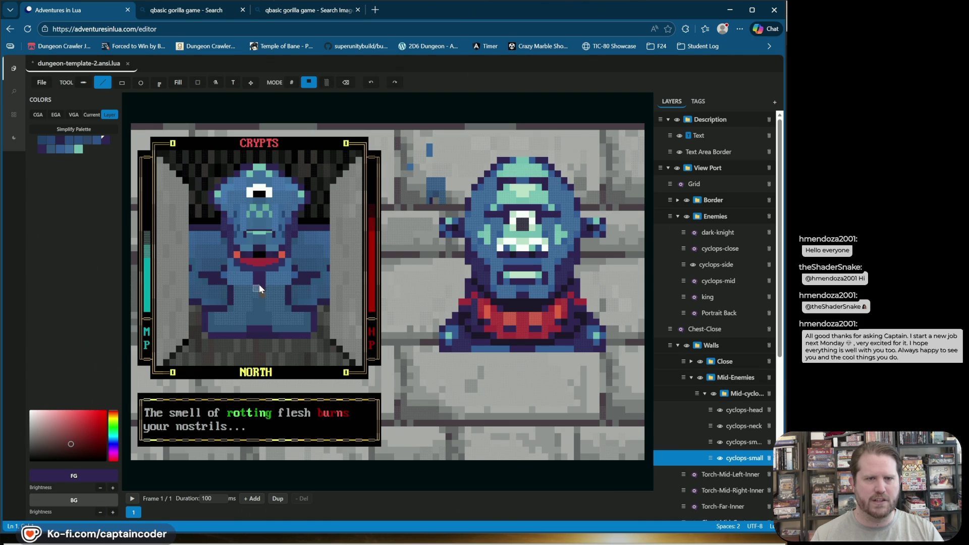
{"action": "left_click", "coordinate": [261, 324], "text": "alt"}
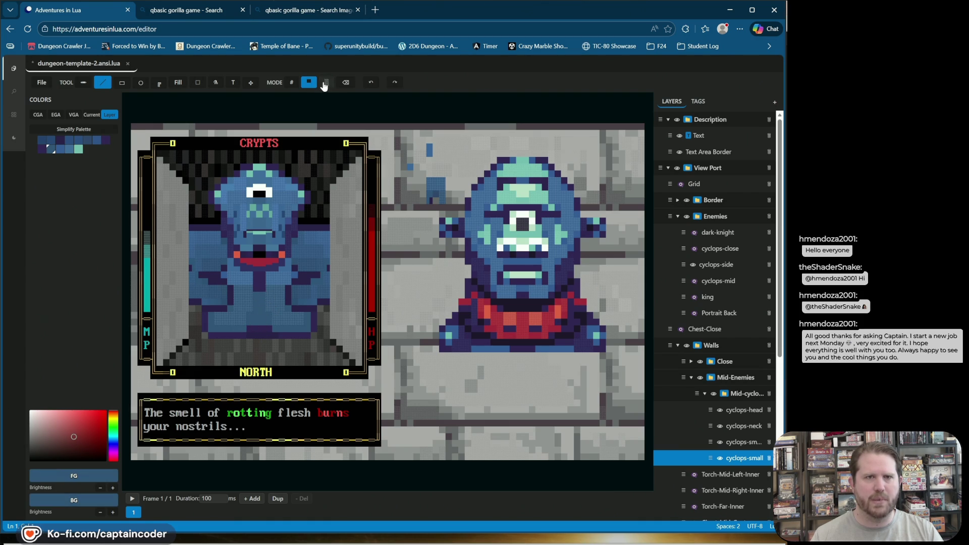
{"action": "left_click", "coordinate": [291, 82]}
{"action": "right_click", "coordinate": [262, 316]}
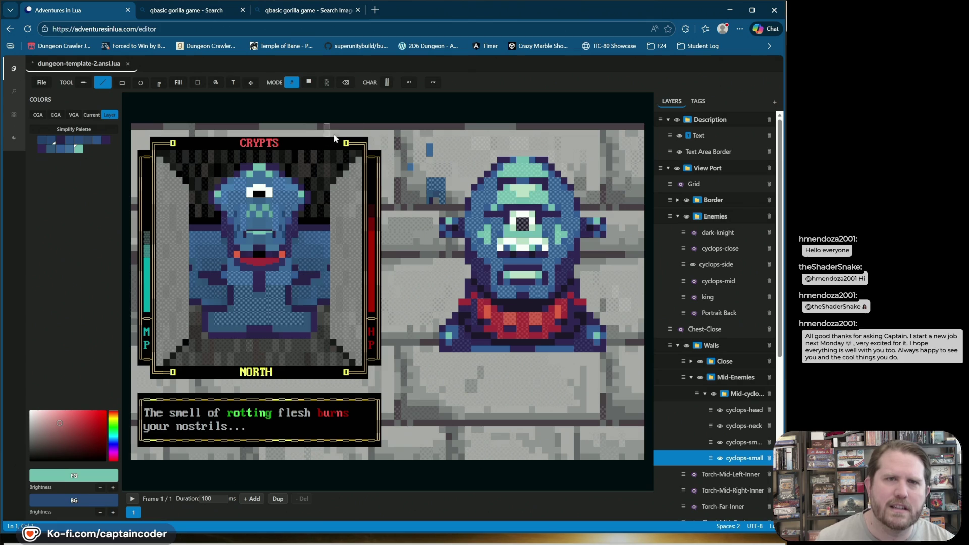
Switch to blended painting with BLEND set to 17%.
{"action": "left_click", "coordinate": [327, 82]}
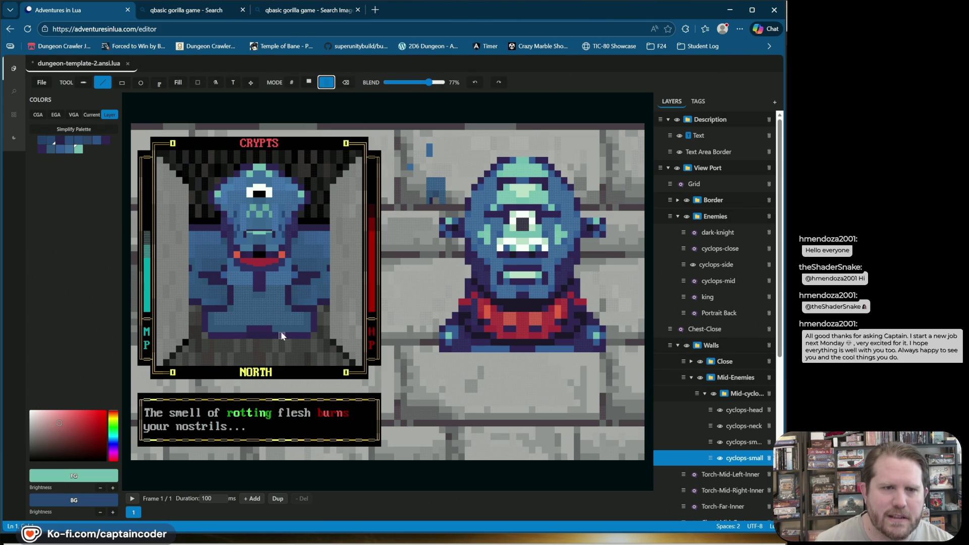
{"action": "left_click", "coordinate": [394, 83]}
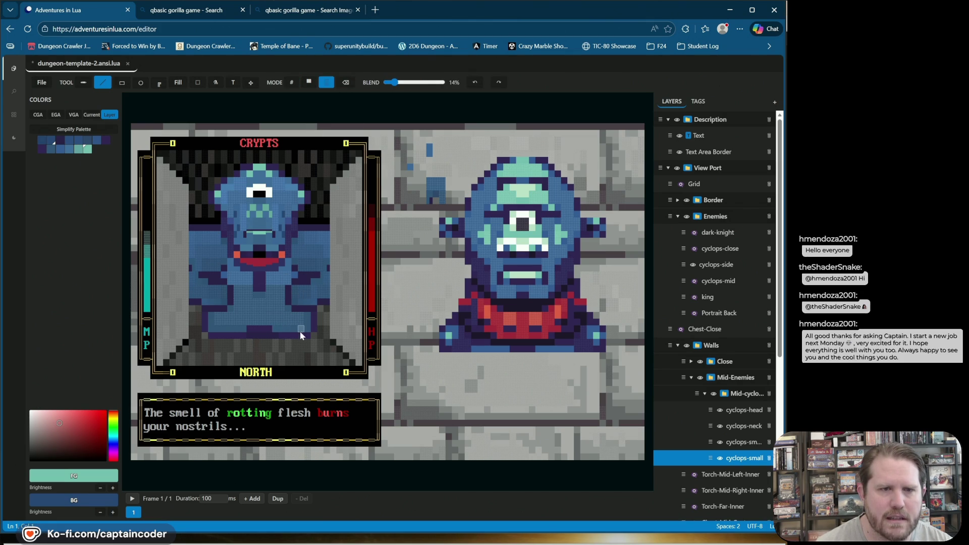
{"action": "left_click_drag", "start_coordinate": [392, 83], "coordinate": [398, 83]}
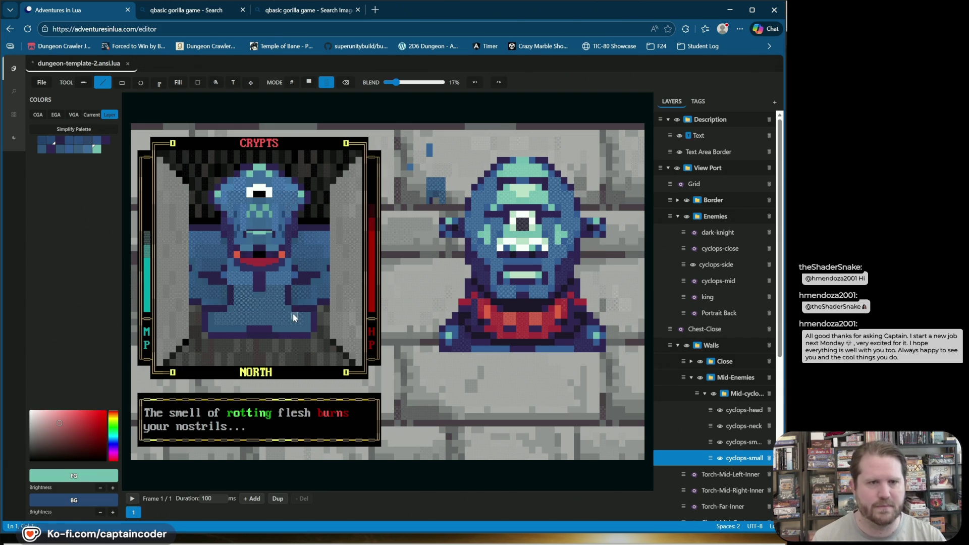
Return to block mode and place dark purple cells along the bottom of the body.
{"action": "right_click", "coordinate": [230, 301]}
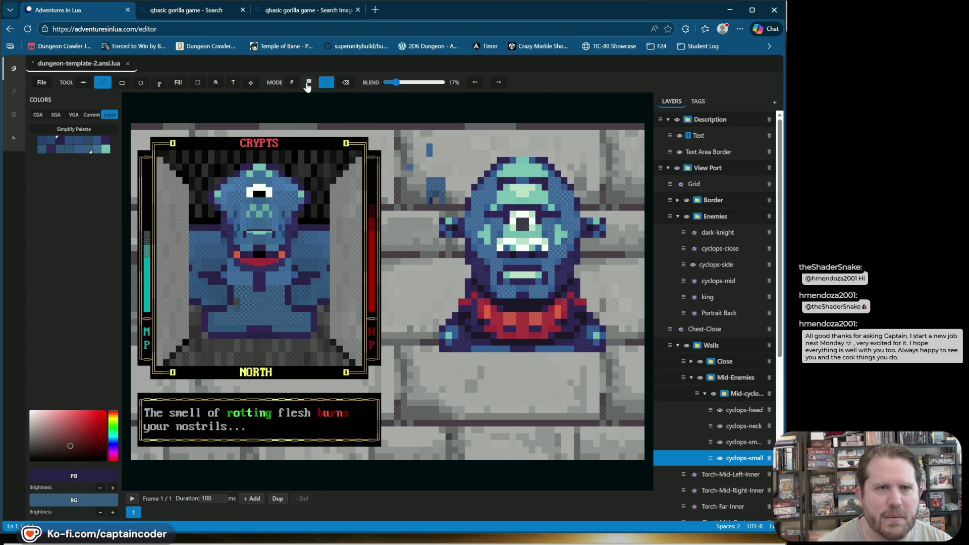
{"action": "left_click", "coordinate": [309, 82]}
{"action": "left_click", "coordinate": [371, 82]}
{"action": "right_click", "coordinate": [229, 296]}
{"action": "left_click", "coordinate": [237, 301]}
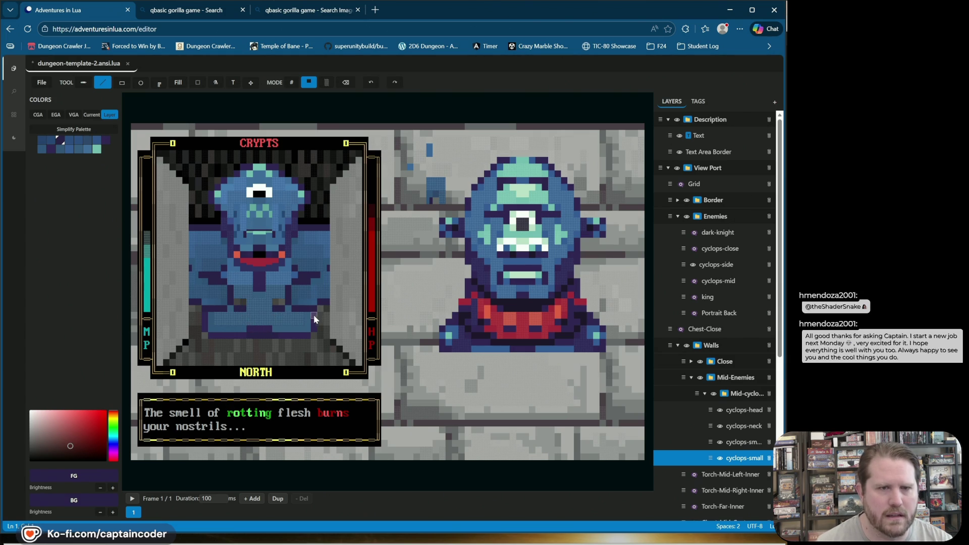
Undo the last four painted cells and hide the cyclops-sm layer.
{"action": "left_click", "coordinate": [284, 309], "text": "ctrl"}
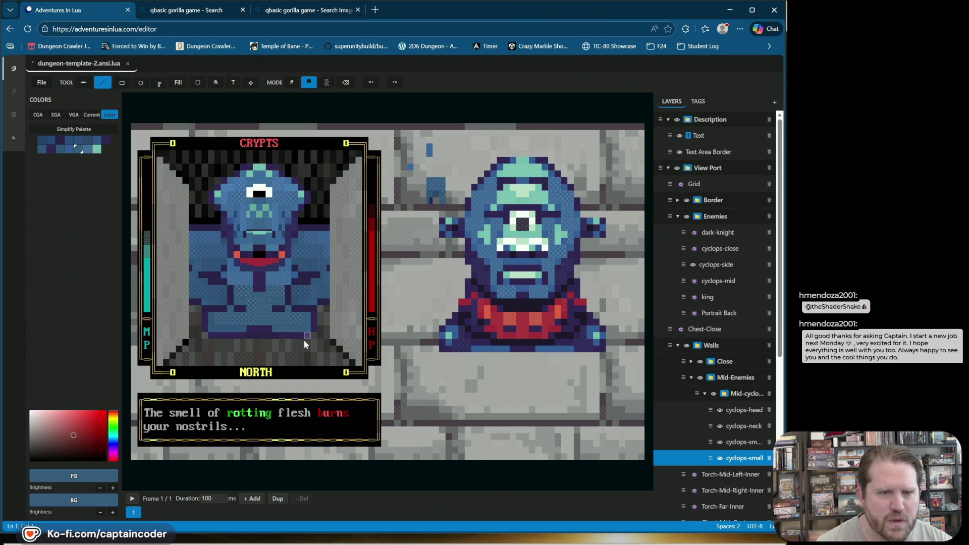
{"action": "left_click", "coordinate": [369, 83]}
{"action": "left_click", "coordinate": [369, 83]}
{"action": "left_click", "coordinate": [369, 83]}
{"action": "left_click", "coordinate": [369, 83]}
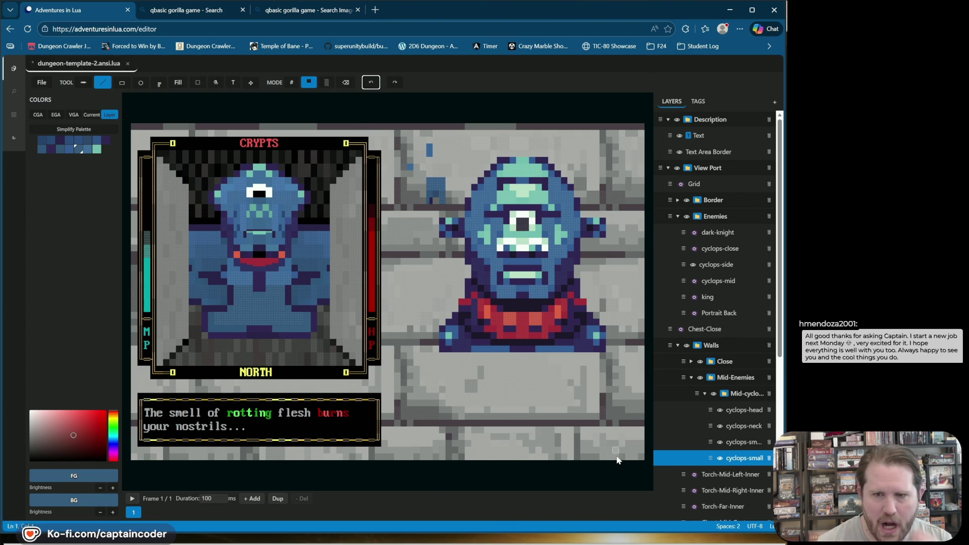
{"action": "left_click", "coordinate": [720, 443]}
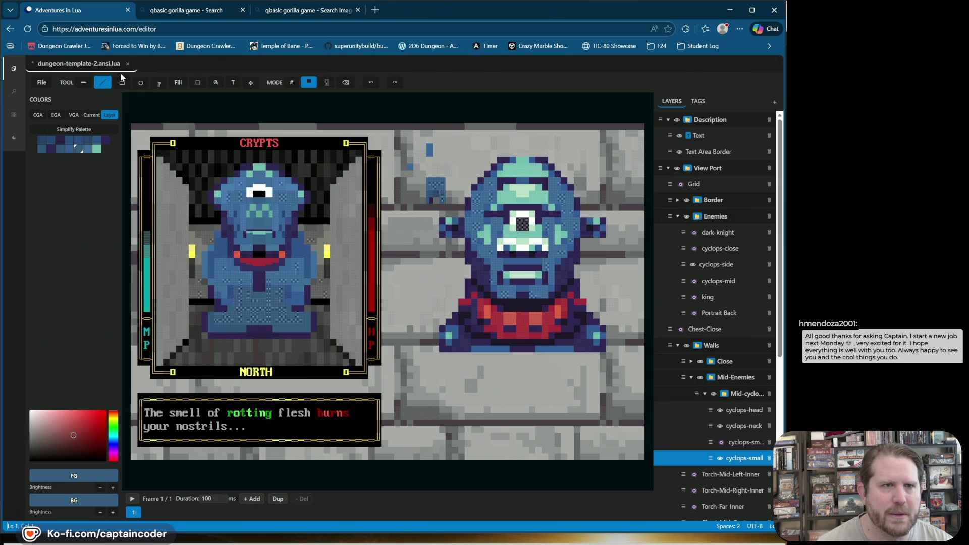
Sample dark purple and draw a dark purple edge up the cyclops body's left side.
{"action": "left_click", "coordinate": [293, 83]}
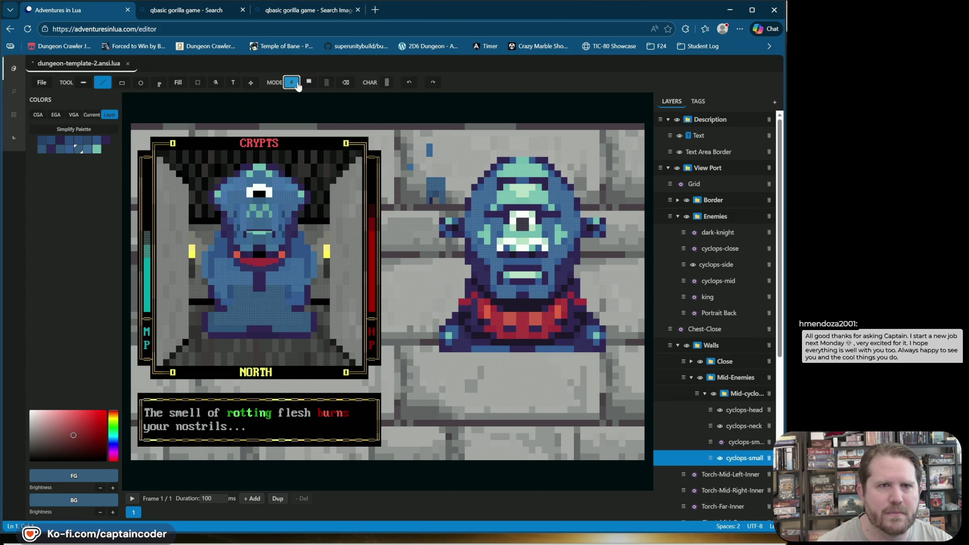
{"action": "right_click", "coordinate": [235, 284]}
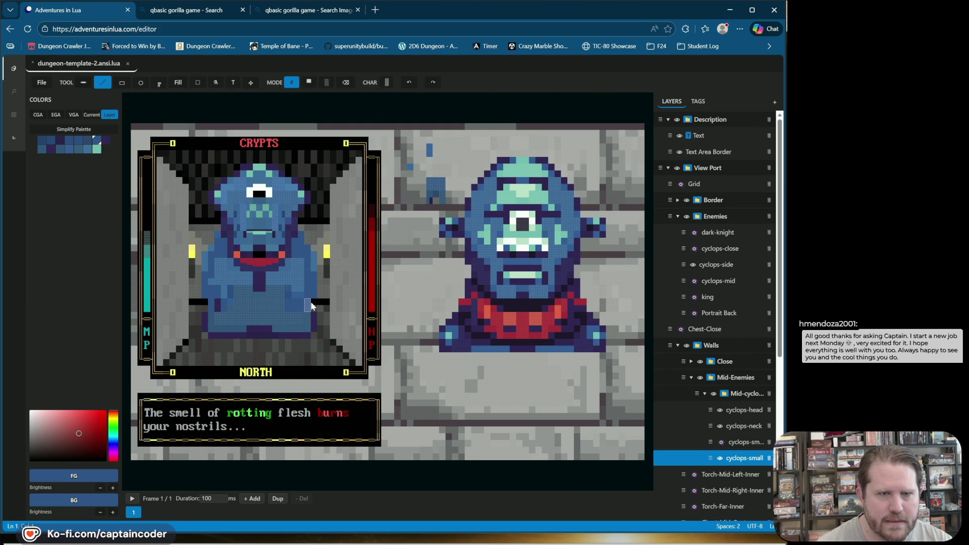
{"action": "left_click", "coordinate": [312, 318], "text": "alt"}
{"action": "left_click", "coordinate": [218, 306], "text": "alt"}
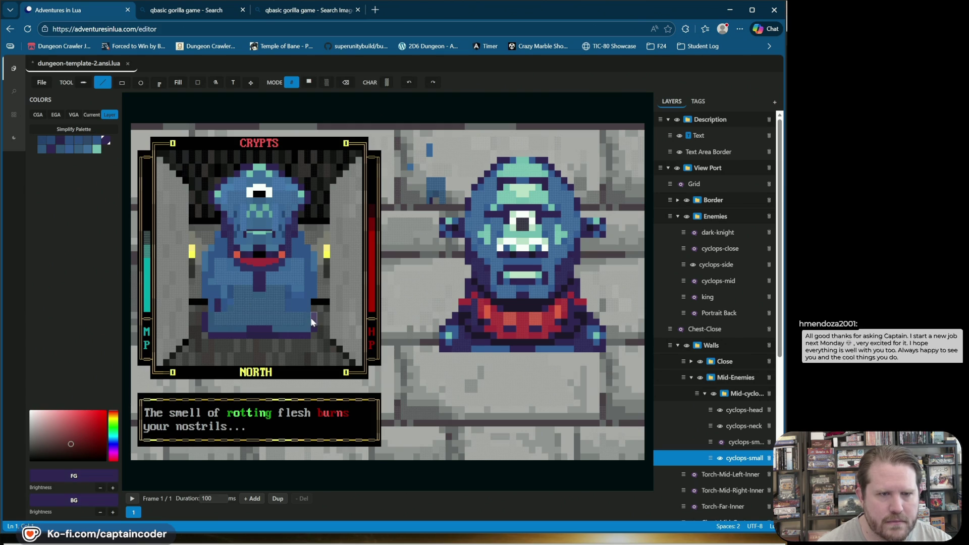
{"action": "left_click", "coordinate": [218, 304]}
{"action": "left_click_drag", "start_coordinate": [212, 304], "coordinate": [202, 256]}
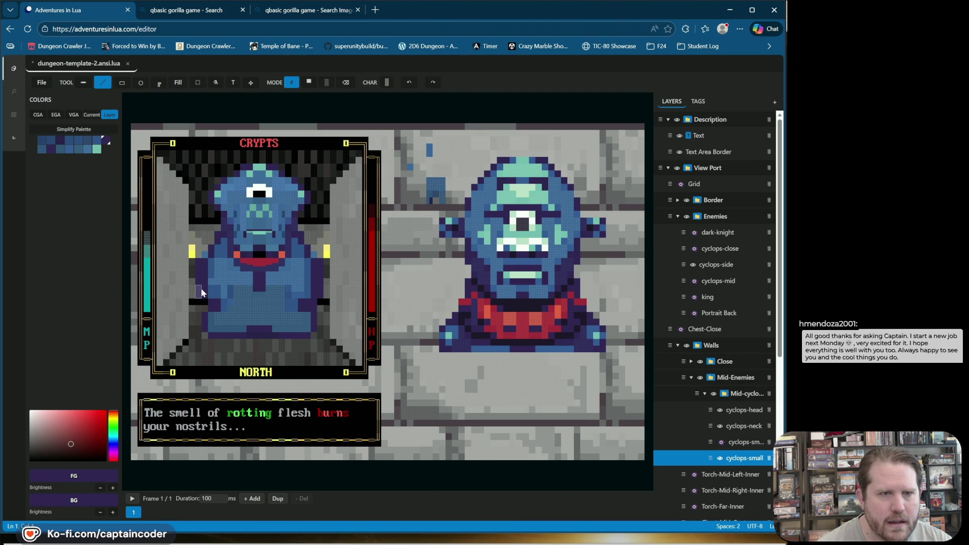
Undo that stroke and resample the blue torso and dark purple outline colours.
{"action": "left_click", "coordinate": [214, 290], "text": "alt"}
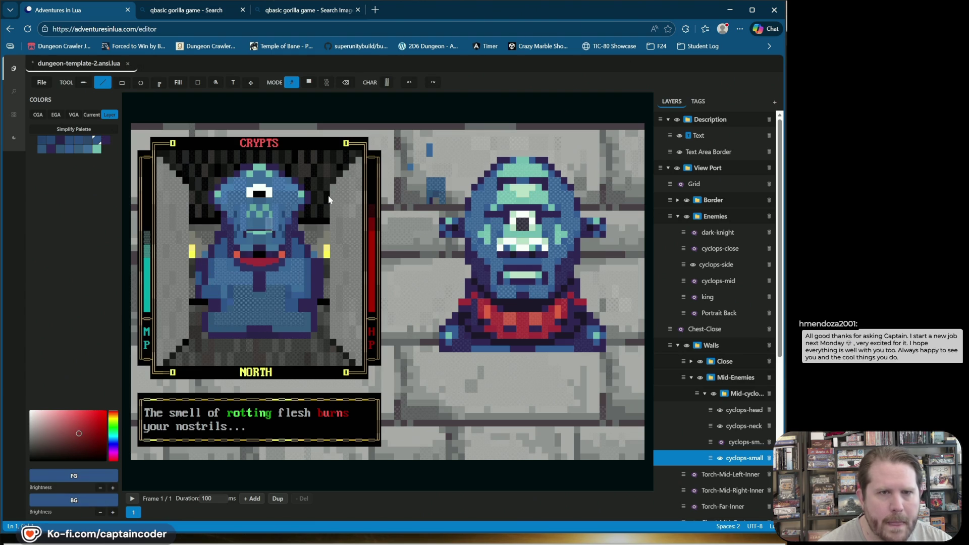
{"action": "left_click", "coordinate": [409, 82]}
{"action": "left_click", "coordinate": [207, 268]}
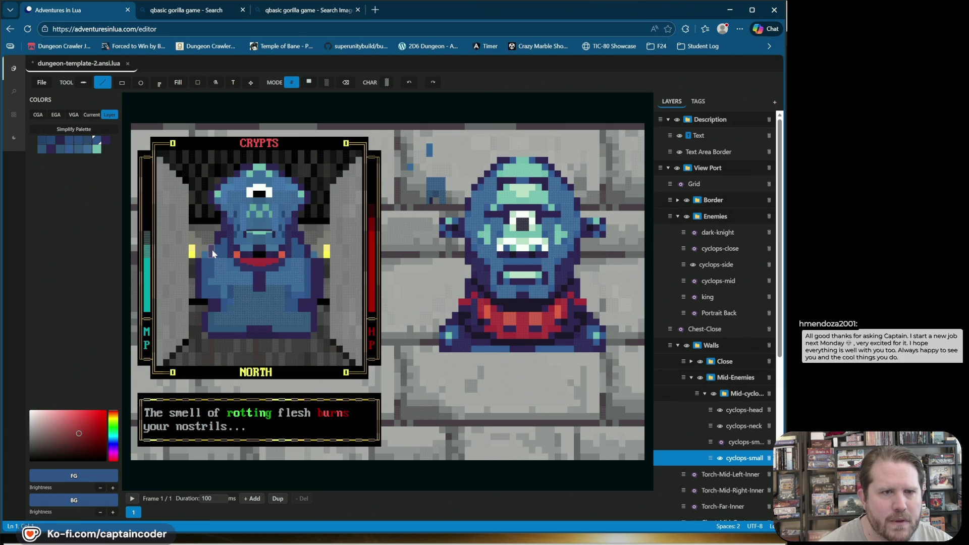
{"action": "left_click", "coordinate": [208, 305], "text": "alt"}
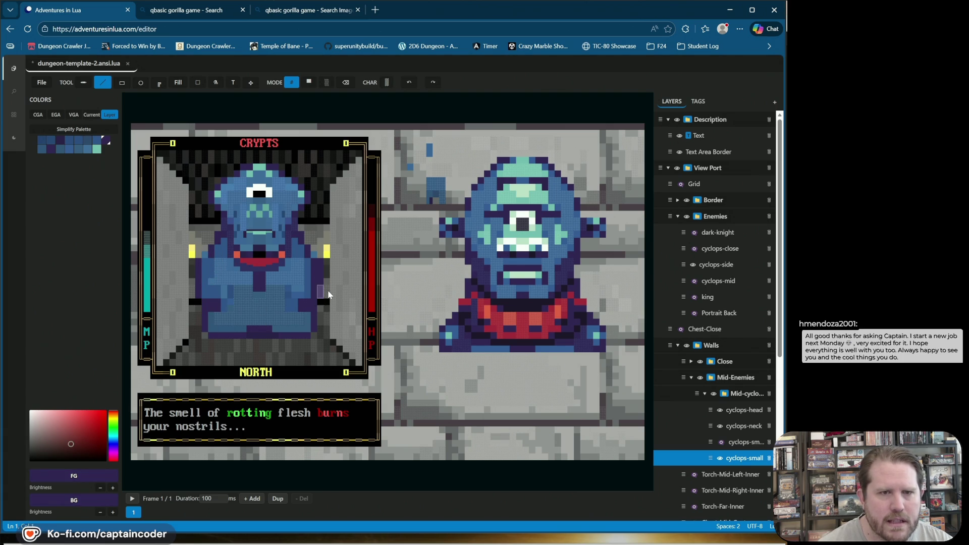
{"action": "left_click", "coordinate": [303, 289], "text": "alt"}
{"action": "left_click", "coordinate": [304, 289], "text": "alt"}
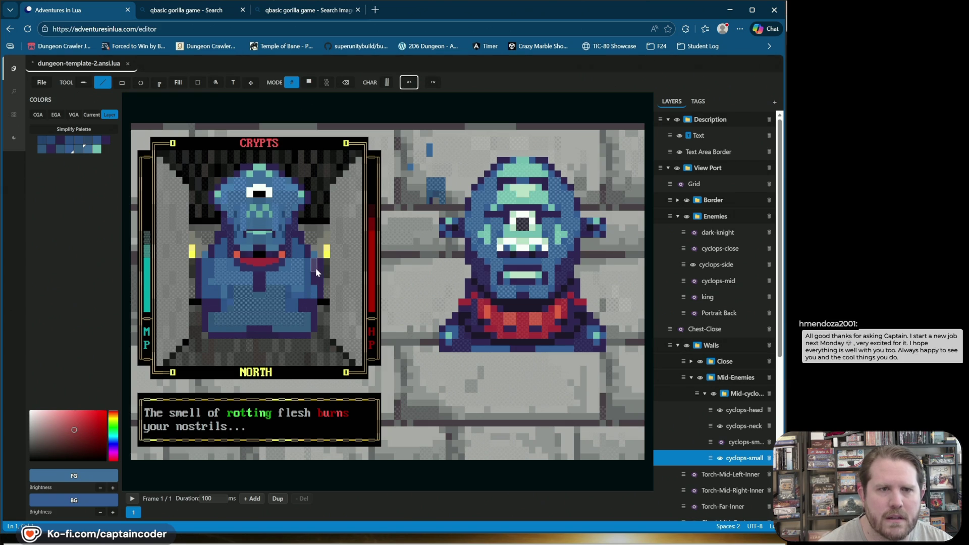
{"action": "left_click", "coordinate": [310, 250], "text": "alt"}
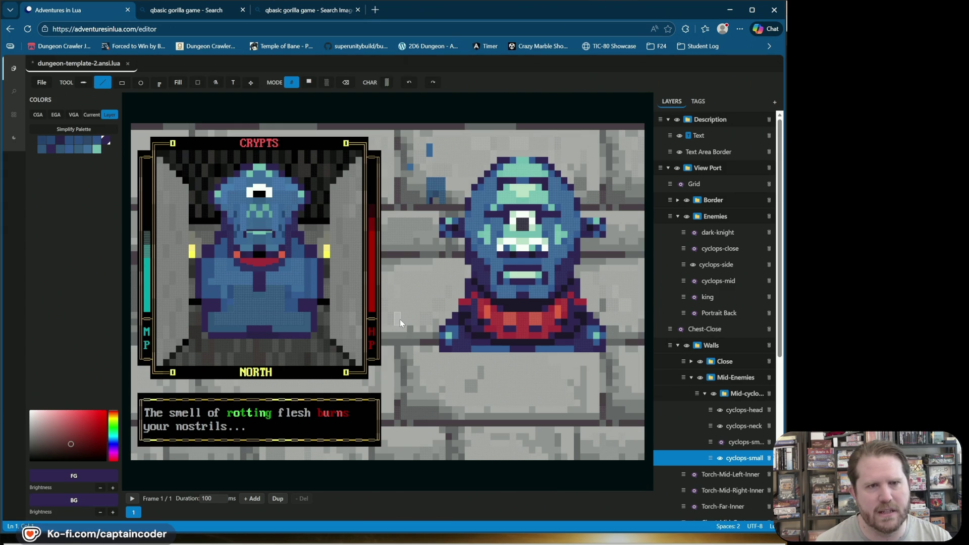
Compare the portrait with and without the cyclops-sm layer.
{"action": "left_click", "coordinate": [720, 443]}
{"action": "left_click", "coordinate": [720, 443]}
{"action": "left_click", "coordinate": [720, 443]}
{"action": "left_click", "coordinate": [720, 443]}
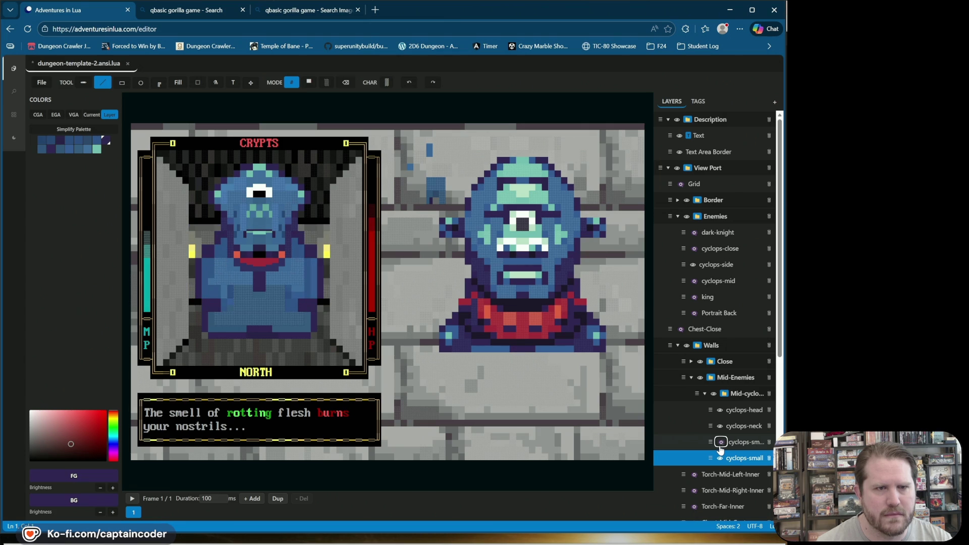
{"action": "left_click", "coordinate": [720, 443]}
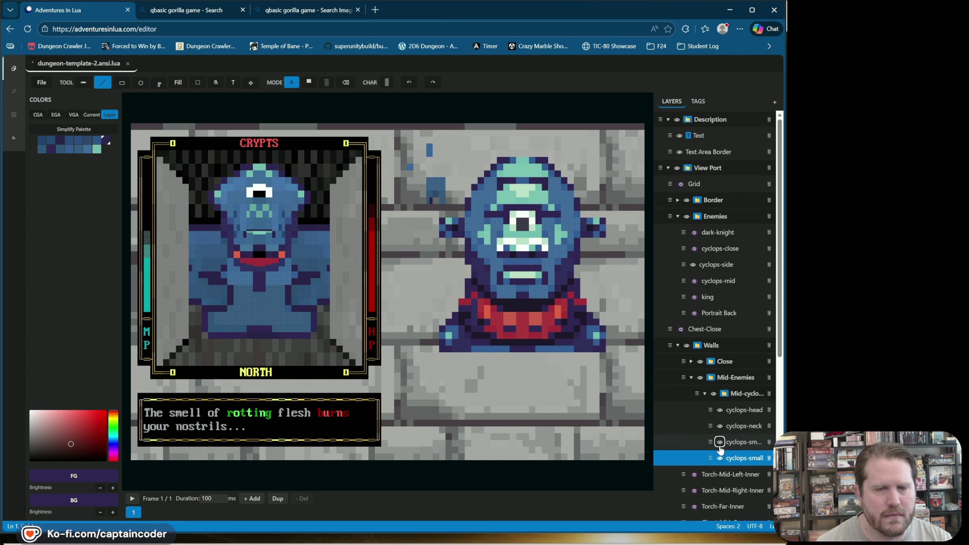
{"action": "left_click", "coordinate": [720, 443]}
{"action": "left_click", "coordinate": [720, 443]}
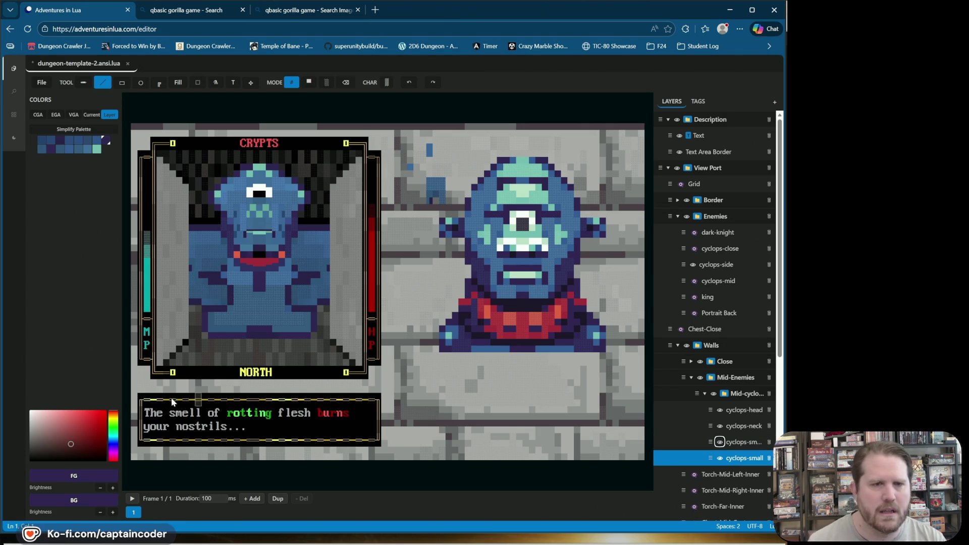
{"action": "left_click", "coordinate": [720, 443]}
{"action": "left_click", "coordinate": [720, 443]}
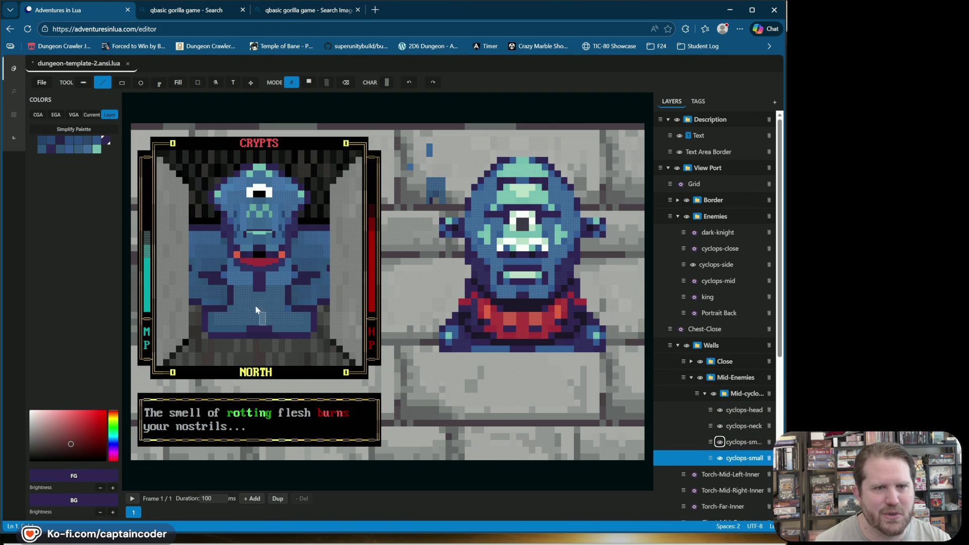
In full-block mode, fill the torso's stray pale cell blue, then hide cyclops-sm.
{"action": "left_click", "coordinate": [309, 83]}
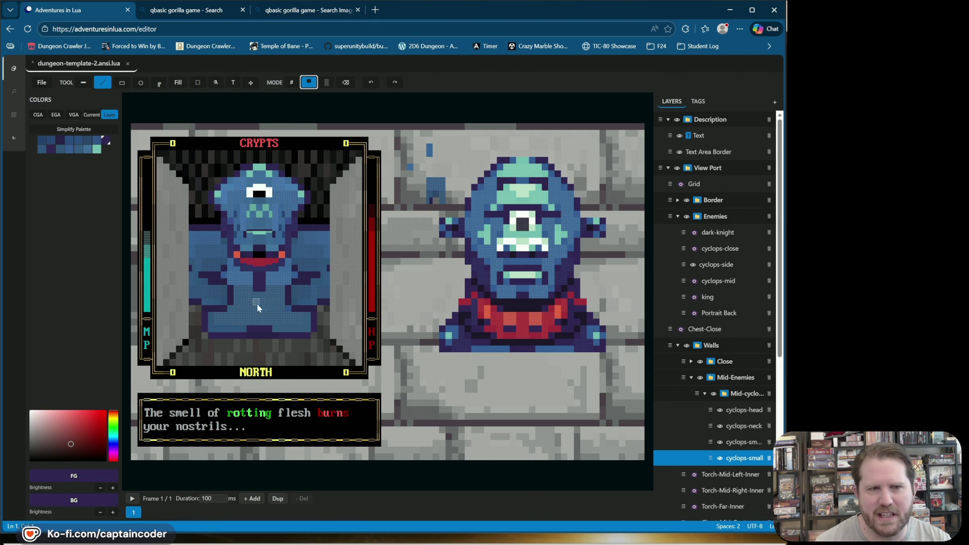
{"action": "left_click_drag", "start_coordinate": [266, 299], "coordinate": [276, 298]}
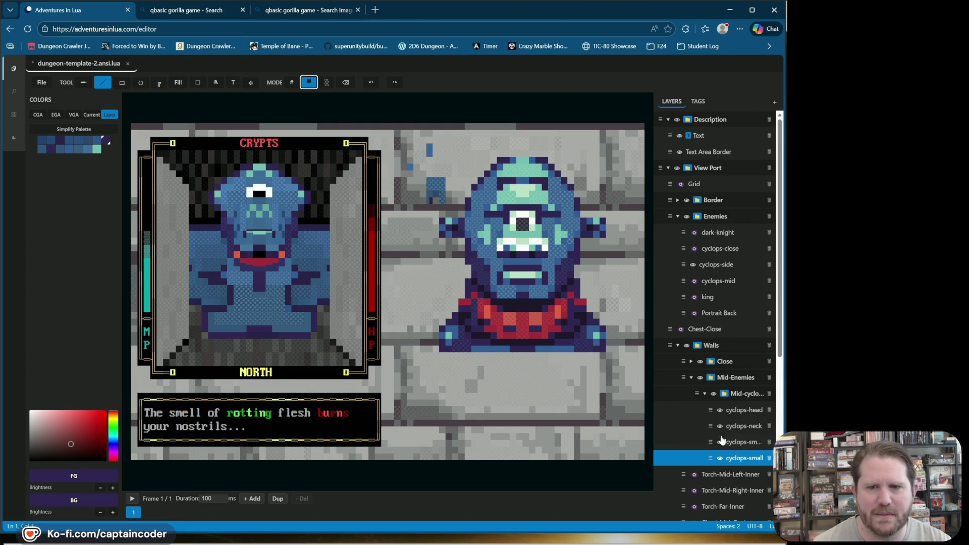
{"action": "left_click", "coordinate": [719, 464]}
{"action": "left_click", "coordinate": [720, 460]}
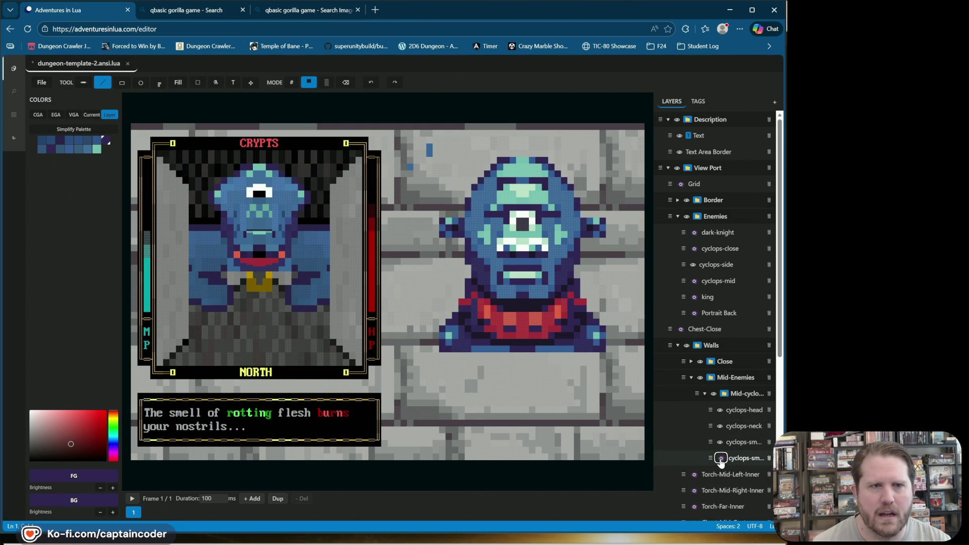
{"action": "left_click", "coordinate": [721, 461]}
{"action": "left_click", "coordinate": [721, 443]}
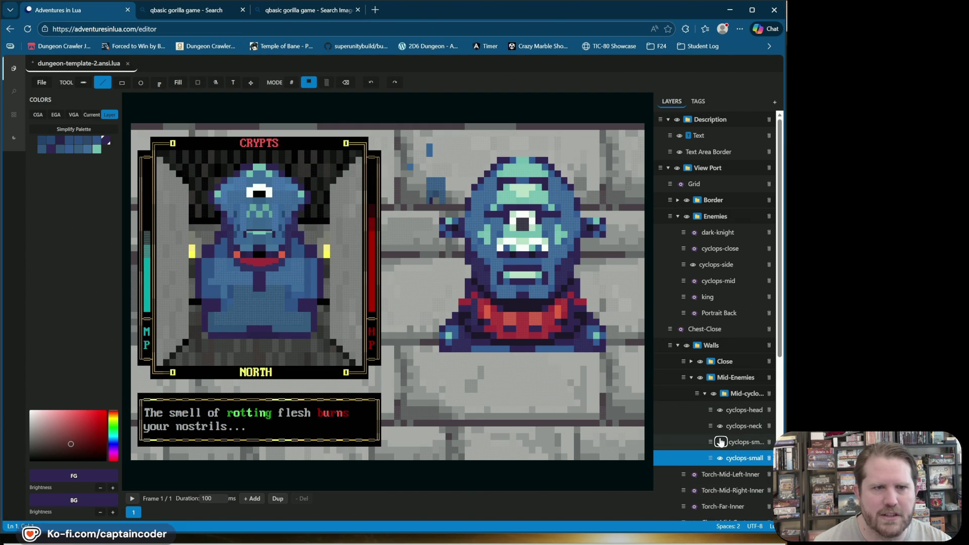
With the Move tool, shift the cyclops body up in the portrait.
{"action": "left_click", "coordinate": [721, 443]}
{"action": "left_click", "coordinate": [721, 442]}
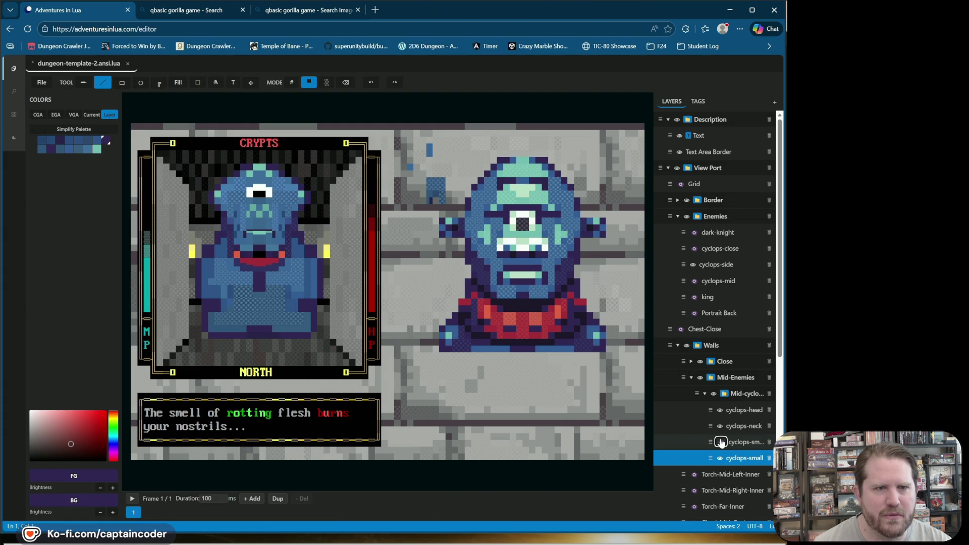
{"action": "double_click", "coordinate": [721, 442]}
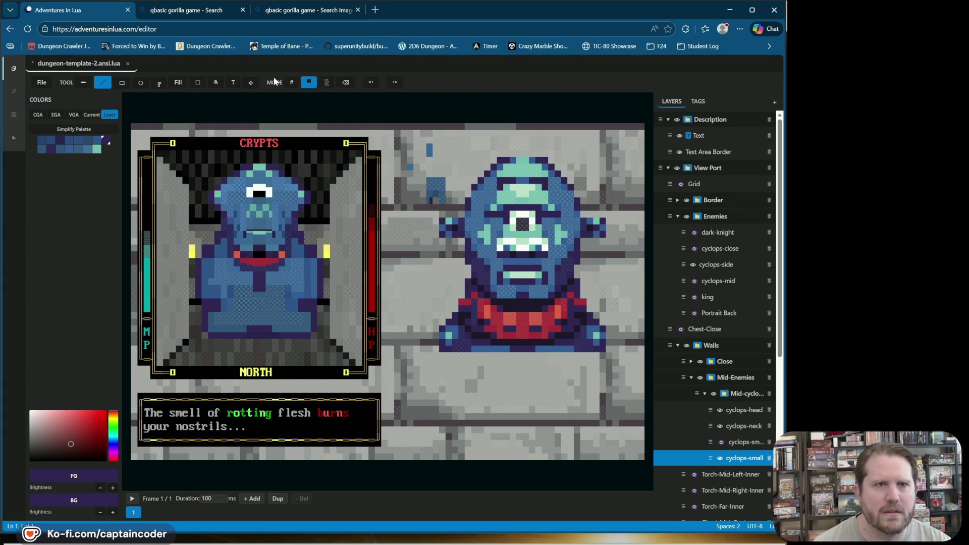
{"action": "left_click", "coordinate": [250, 83]}
{"action": "left_click_drag", "start_coordinate": [272, 285], "coordinate": [271, 263]}
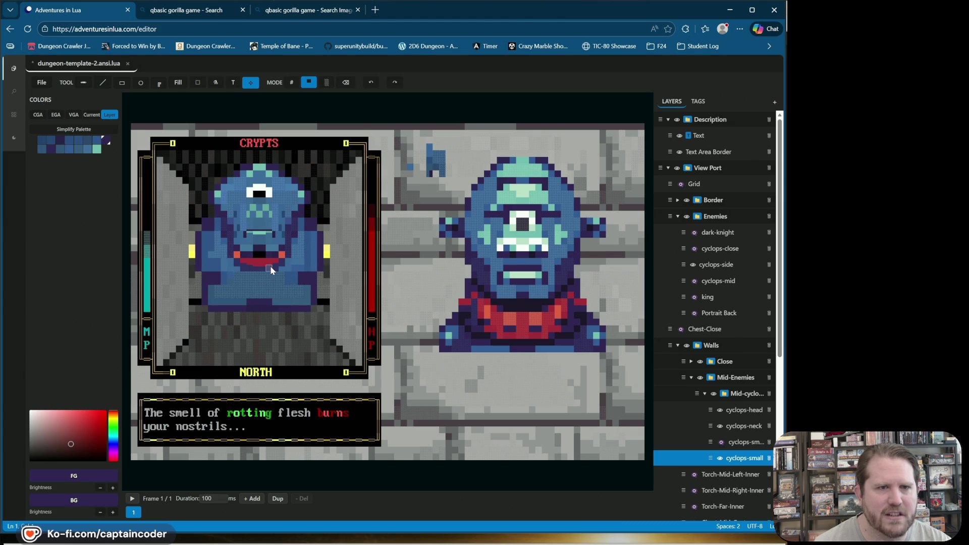
{"action": "left_click_drag", "start_coordinate": [270, 300], "coordinate": [268, 283]}
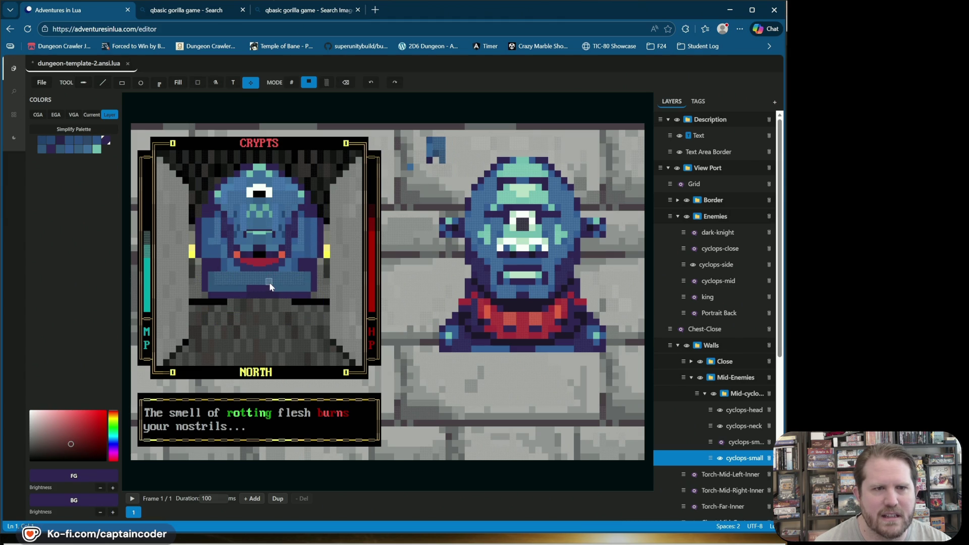
Show cyclops-sm and move it up, then move the cyclops-small body down.
{"action": "left_click", "coordinate": [720, 443]}
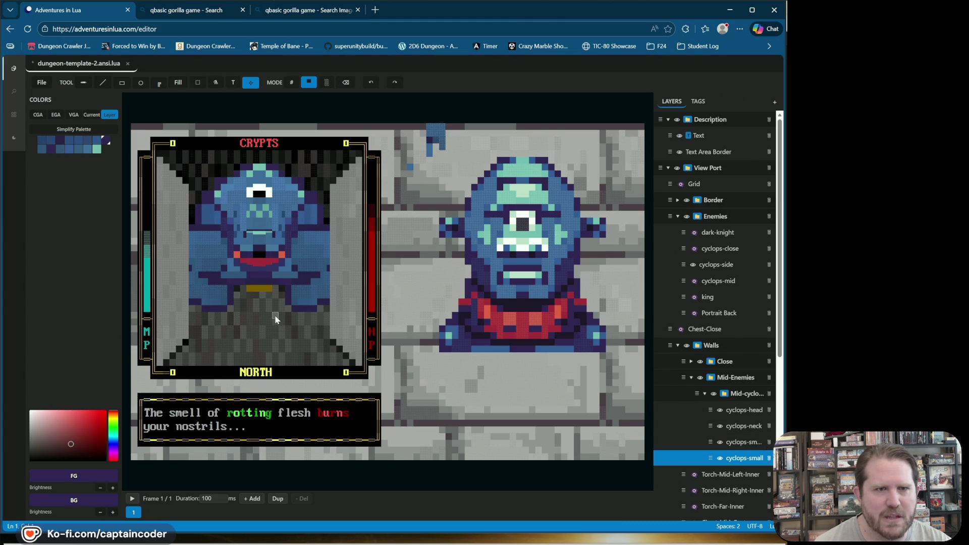
{"action": "left_click", "coordinate": [744, 442]}
{"action": "left_click_drag", "start_coordinate": [243, 331], "coordinate": [241, 303]}
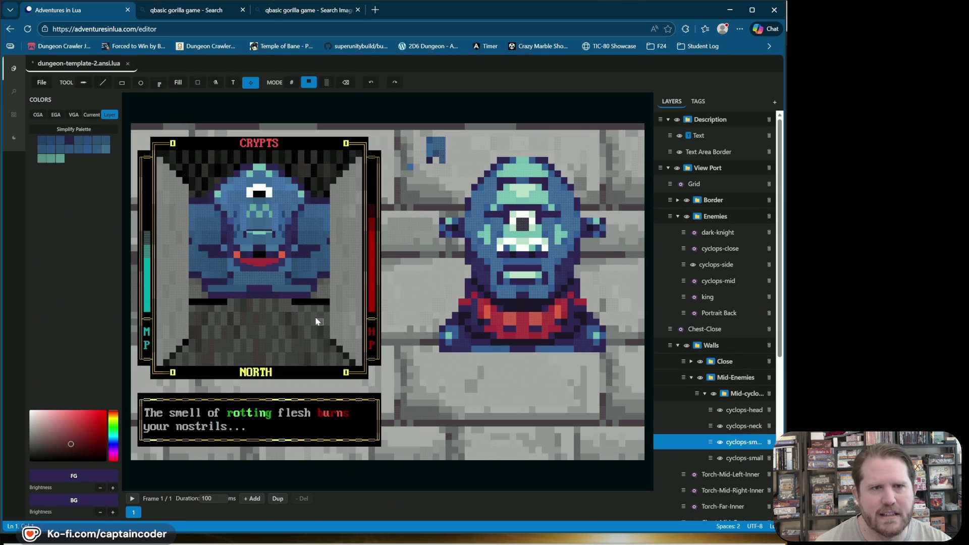
{"action": "left_click", "coordinate": [701, 361]}
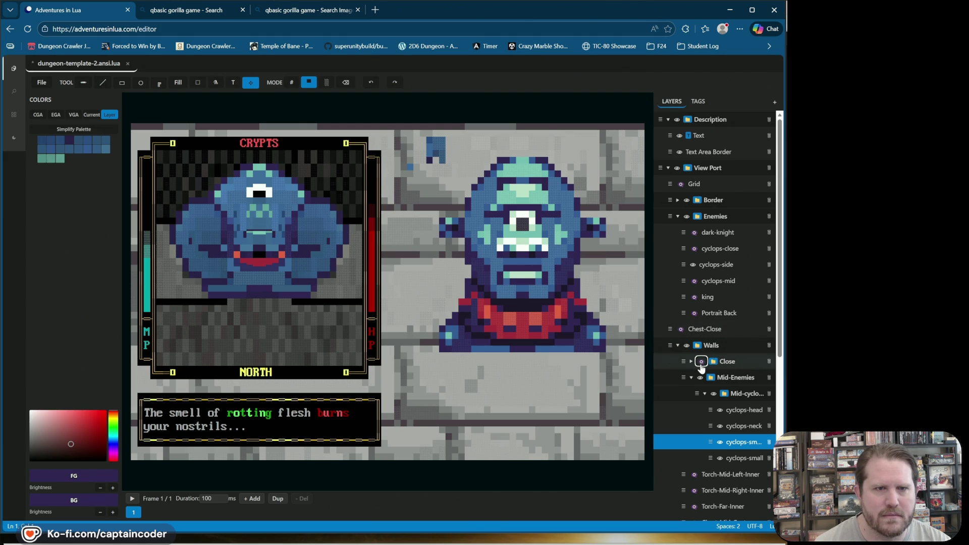
{"action": "left_click", "coordinate": [701, 362]}
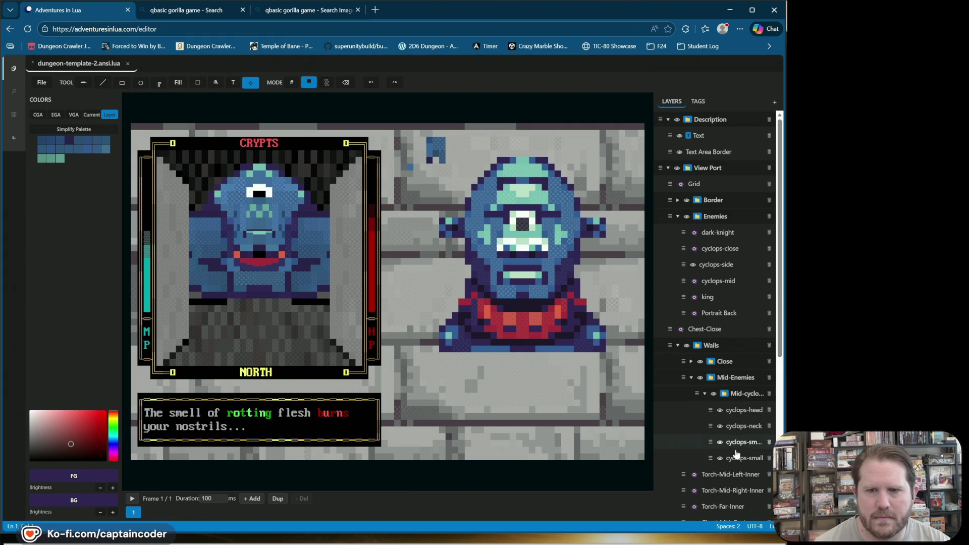
{"action": "key", "text": "Down"}
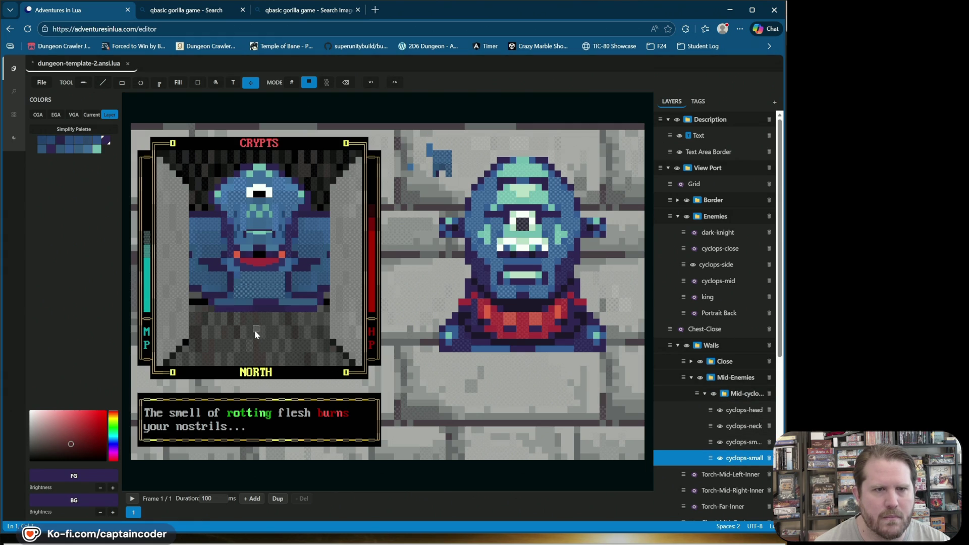
{"action": "left_click_drag", "start_coordinate": [254, 330], "coordinate": [250, 329]}
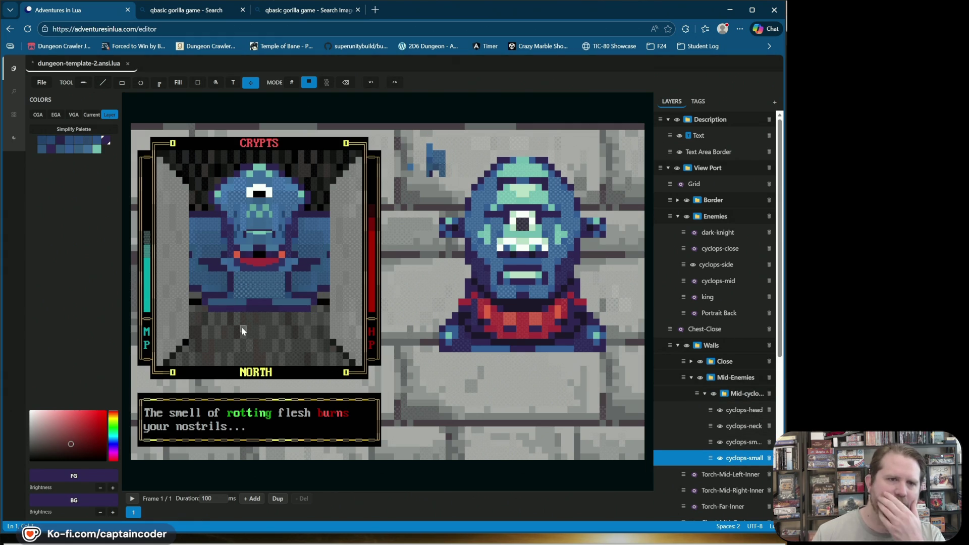
{"action": "mouse_move", "coordinate": [242, 312]}
{"action": "left_mouse_down"}
{"action": "mouse_move", "coordinate": [244, 329]}
{"action": "mouse_move", "coordinate": [244, 310]}
{"action": "mouse_move", "coordinate": [263, 299]}
{"action": "left_mouse_up"}
Raise the red collar one cell, move the lower body down, and save the template.
{"action": "left_click", "coordinate": [745, 410]}
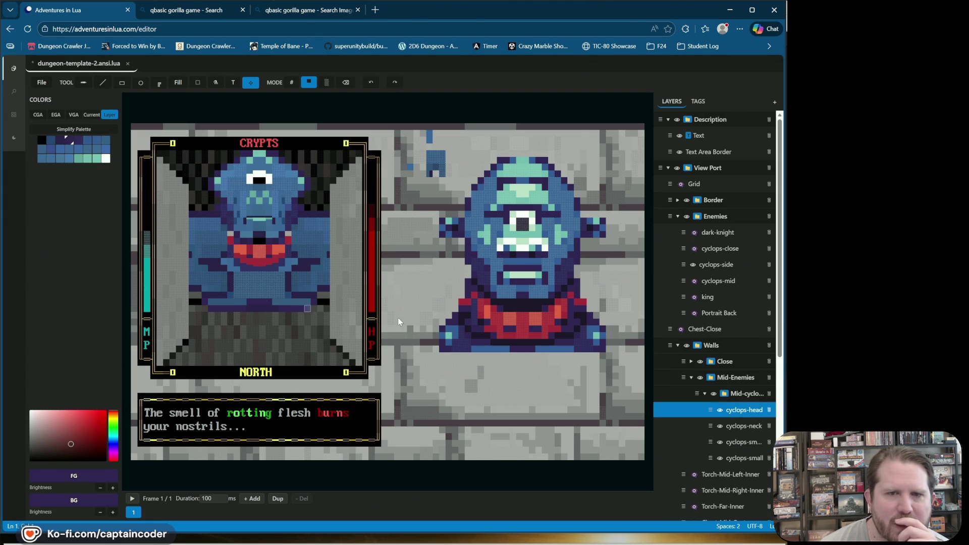
{"action": "left_click", "coordinate": [744, 426]}
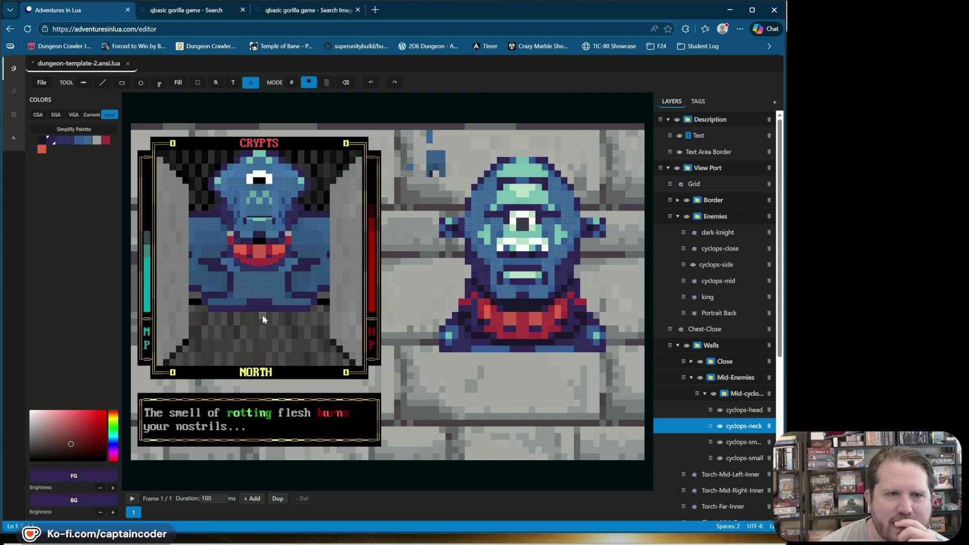
{"action": "left_click_drag", "start_coordinate": [262, 314], "coordinate": [262, 307]}
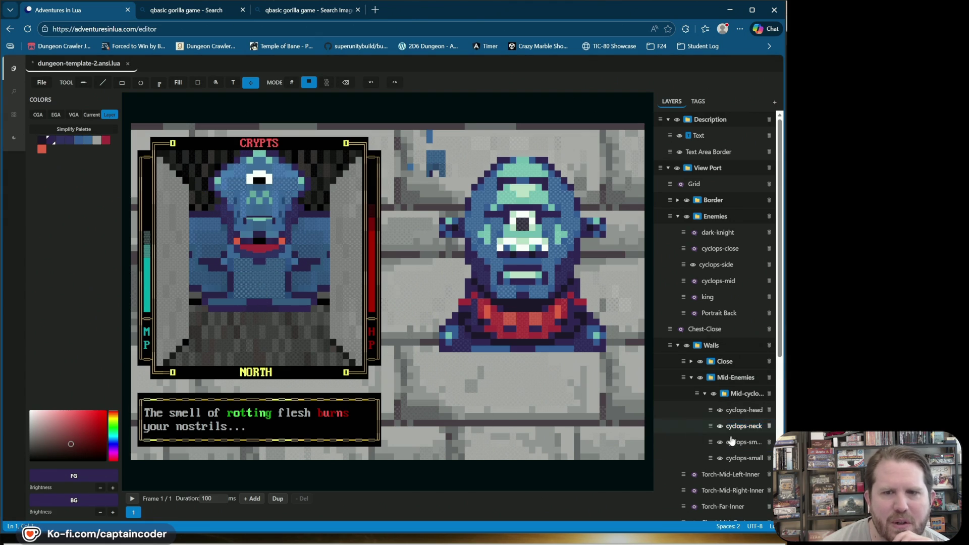
{"action": "left_click", "coordinate": [743, 457]}
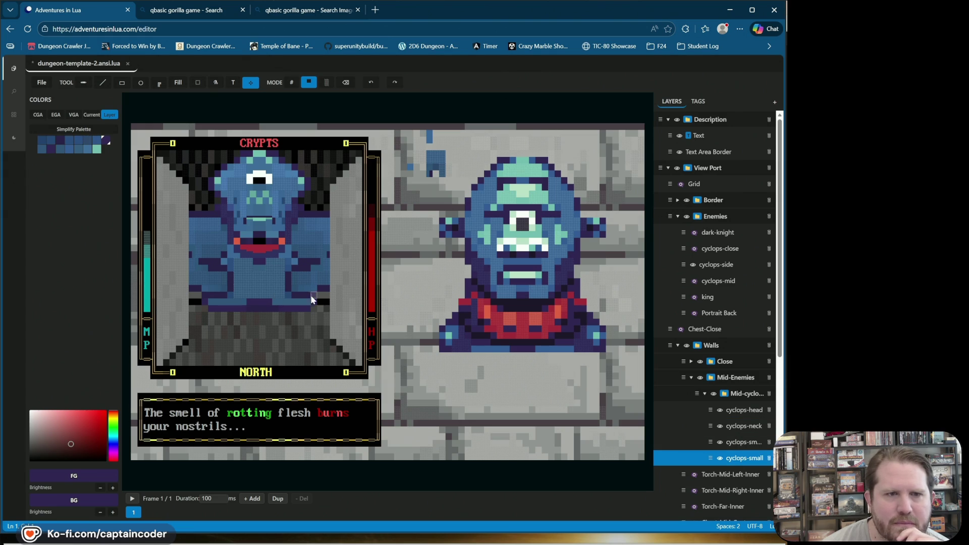
{"action": "left_click_drag", "start_coordinate": [261, 298], "coordinate": [264, 305]}
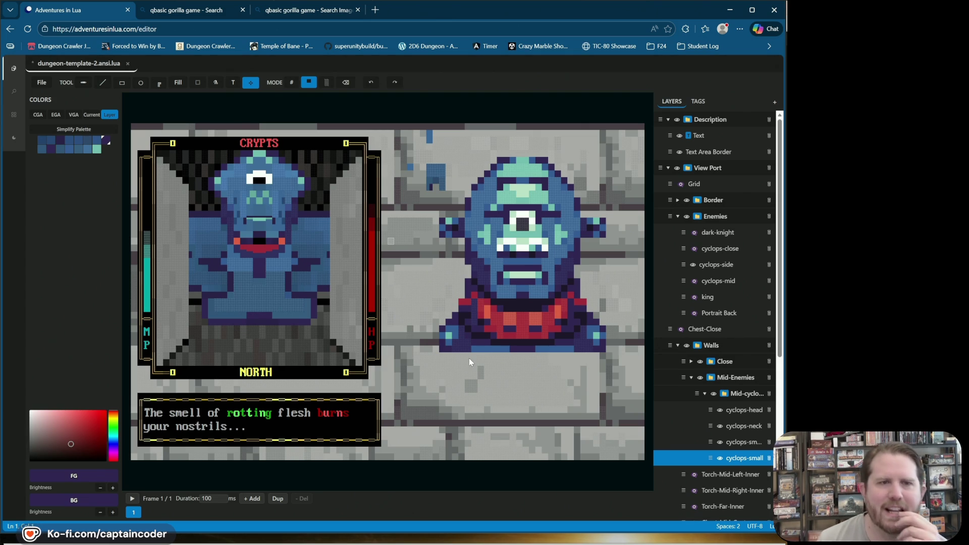
{"action": "key", "text": "ctrl+s"}
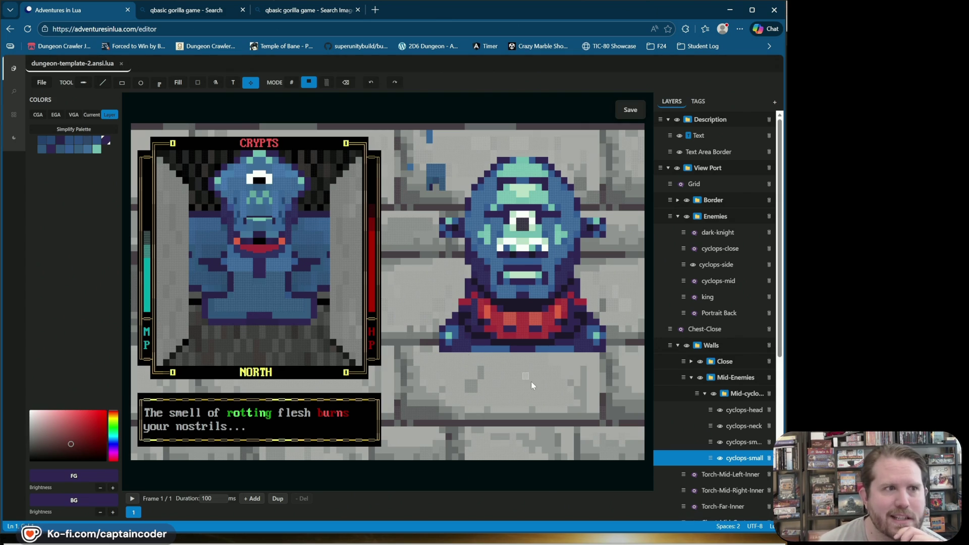
Select the cyclops-small layer and switch the box drawing style to straight lines.
{"action": "left_click", "coordinate": [727, 443]}
{"action": "left_click", "coordinate": [721, 443]}
{"action": "left_click", "coordinate": [720, 442]}
{"action": "left_click", "coordinate": [720, 427]}
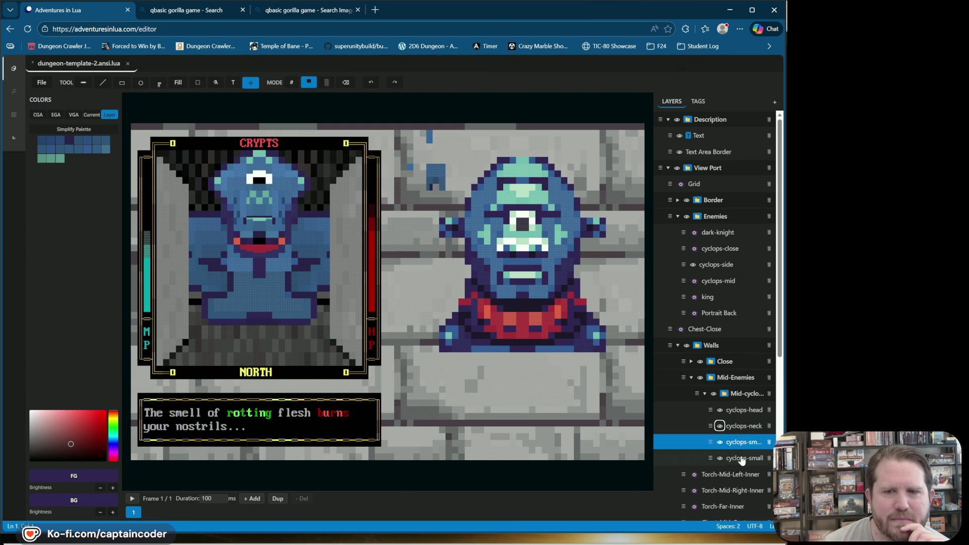
{"action": "left_click", "coordinate": [720, 458]}
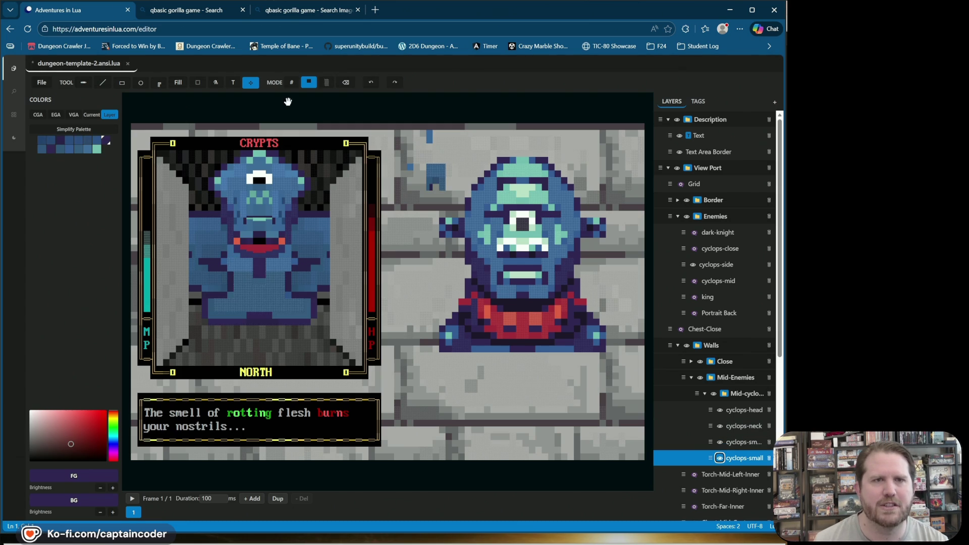
{"action": "left_click", "coordinate": [161, 83]}
{"action": "left_click", "coordinate": [181, 120]}
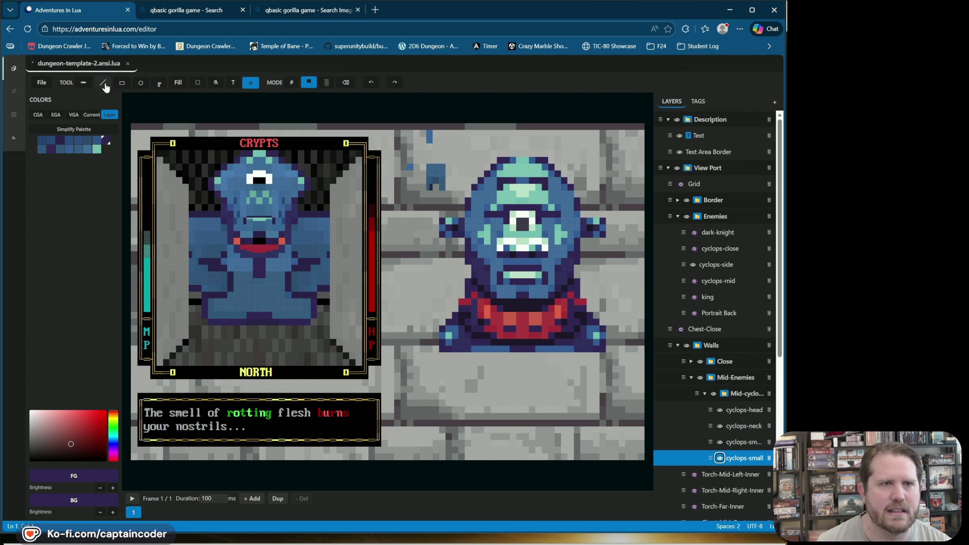
Draw a dark purple line across the cyclops' base, replacing two undone strokes.
{"action": "left_click", "coordinate": [309, 310], "text": "alt"}
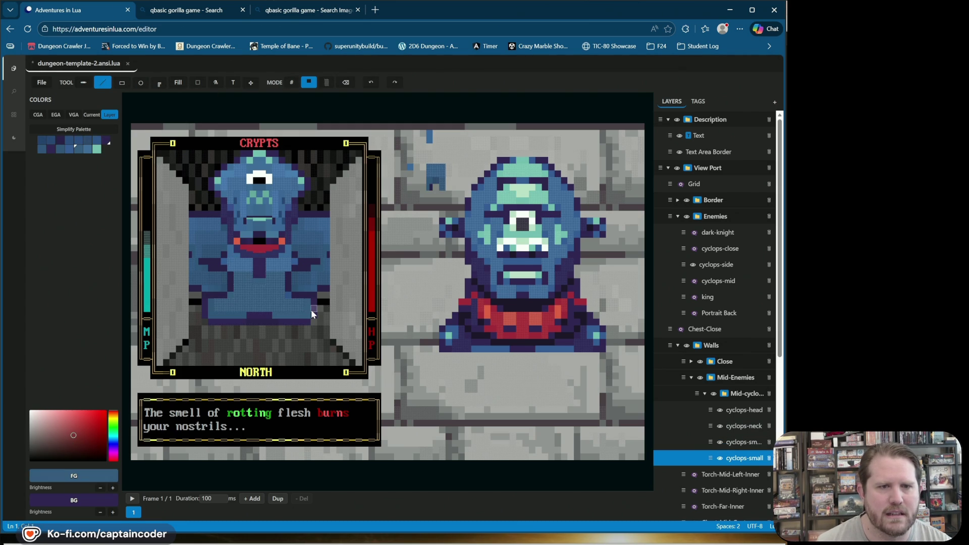
{"action": "left_click", "coordinate": [303, 319], "text": "alt"}
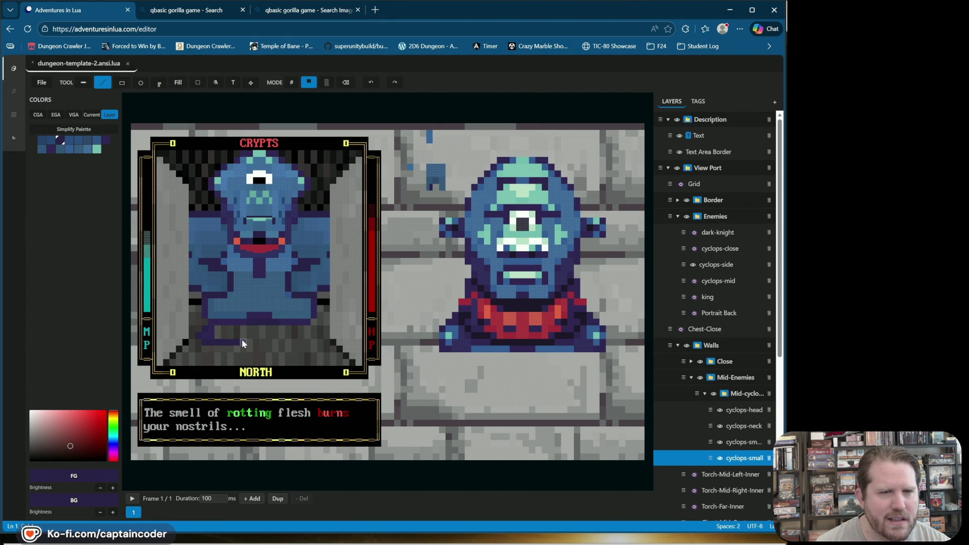
{"action": "left_click", "coordinate": [368, 86]}
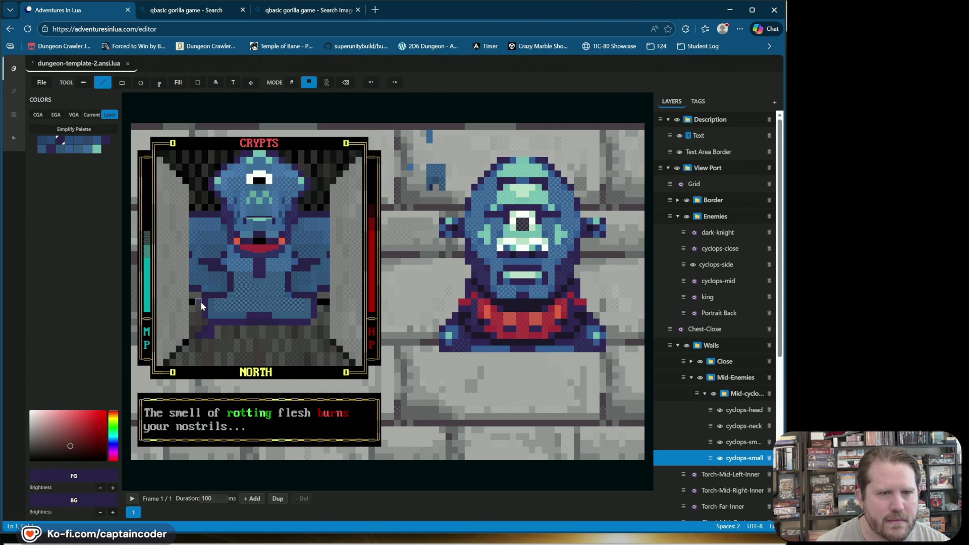
{"action": "left_click", "coordinate": [371, 82]}
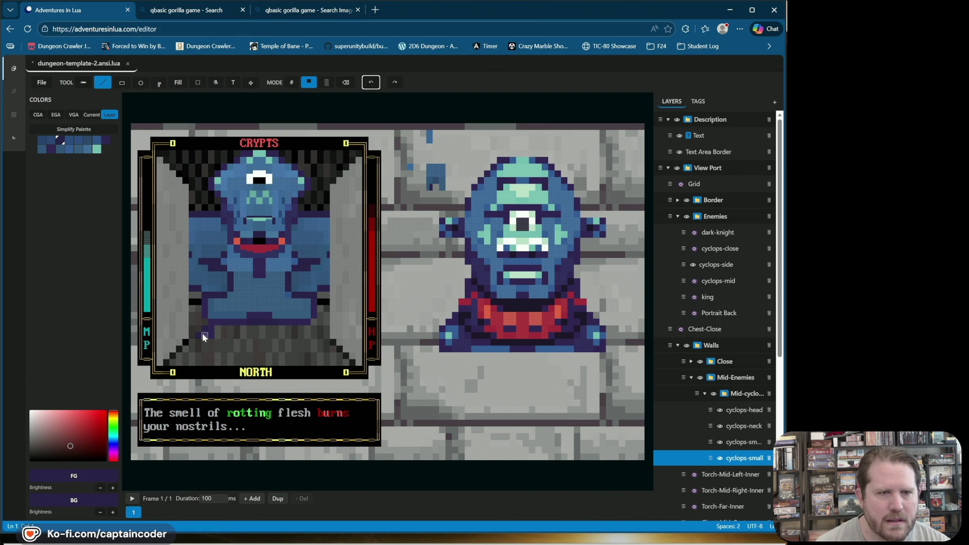
{"action": "left_click_drag", "start_coordinate": [206, 335], "coordinate": [277, 337]}
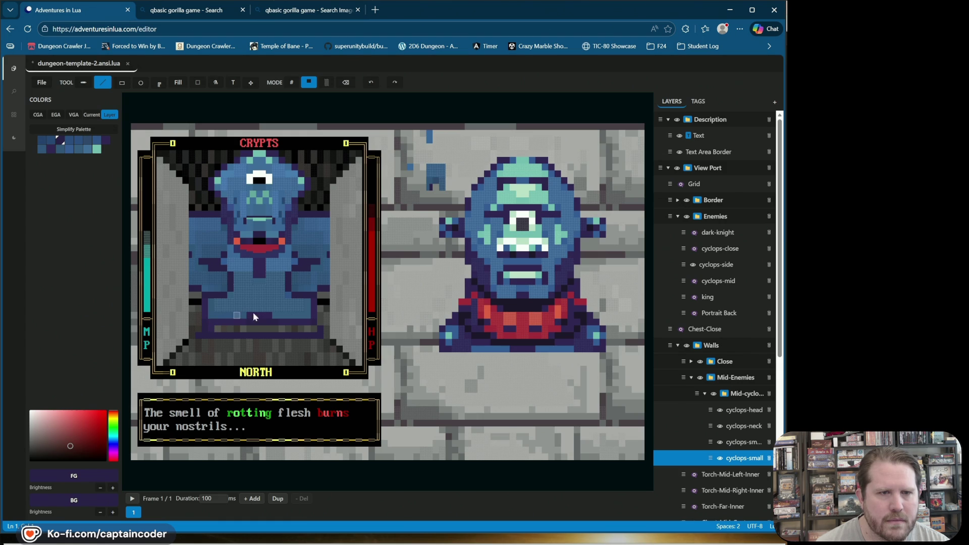
Widen the lower body with rows of blue, then set dark purple and blue as colours.
{"action": "left_click", "coordinate": [215, 322], "text": "alt"}
{"action": "left_click_drag", "start_coordinate": [225, 323], "coordinate": [313, 323]}
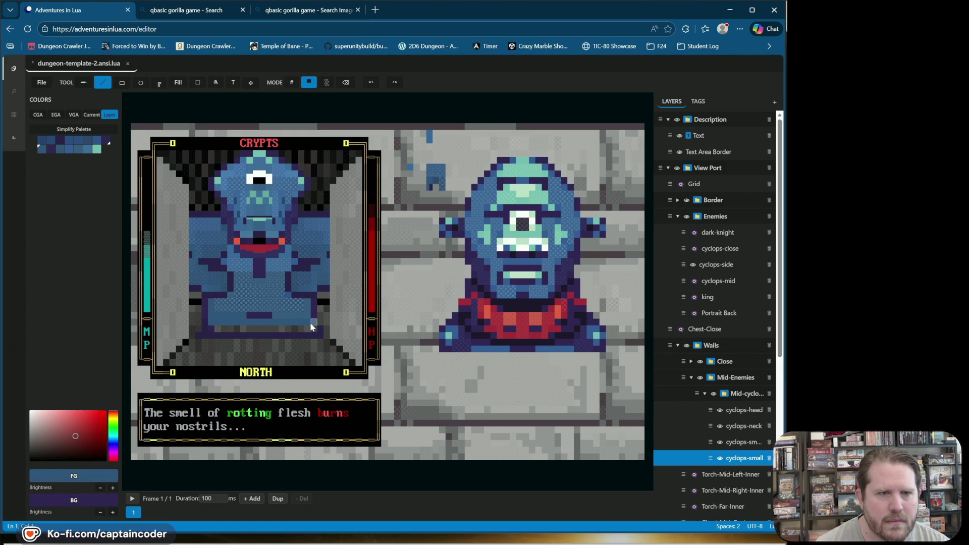
{"action": "left_click_drag", "start_coordinate": [309, 329], "coordinate": [213, 329]}
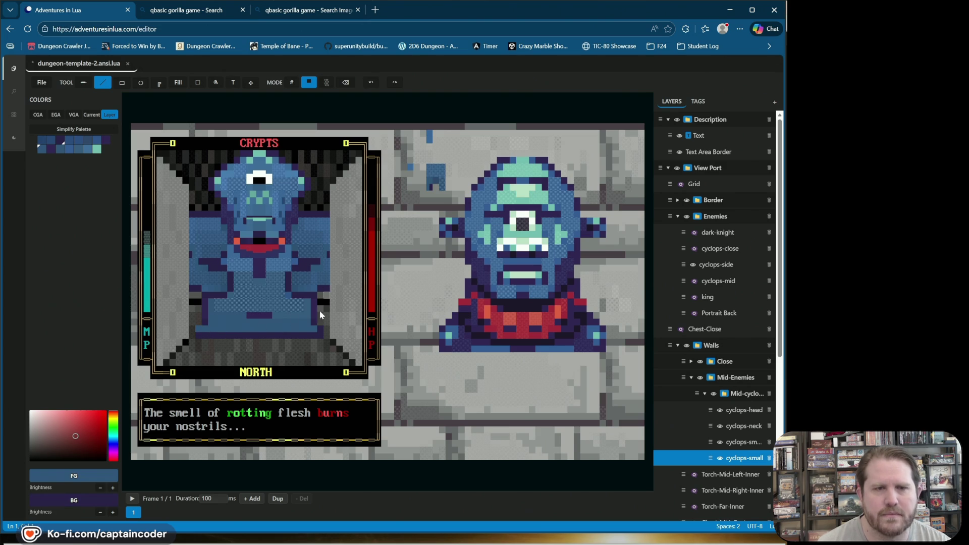
{"action": "right_click", "coordinate": [204, 318]}
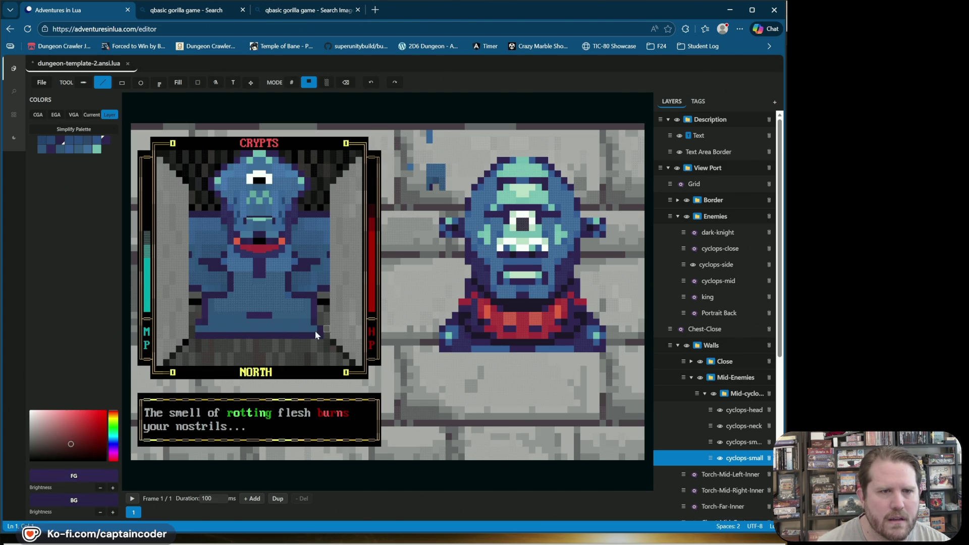
{"action": "key", "text": "ctrl+z"}
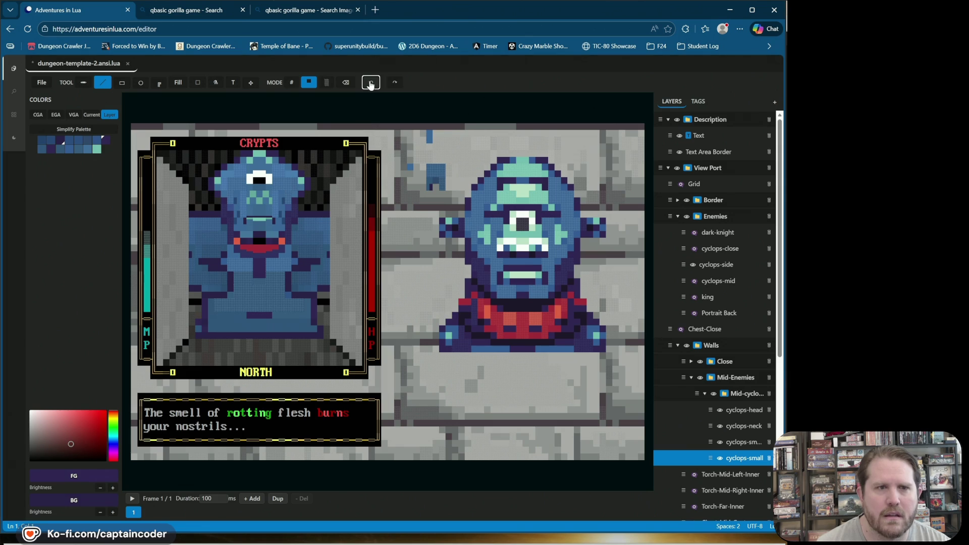
{"action": "right_click", "coordinate": [211, 321]}
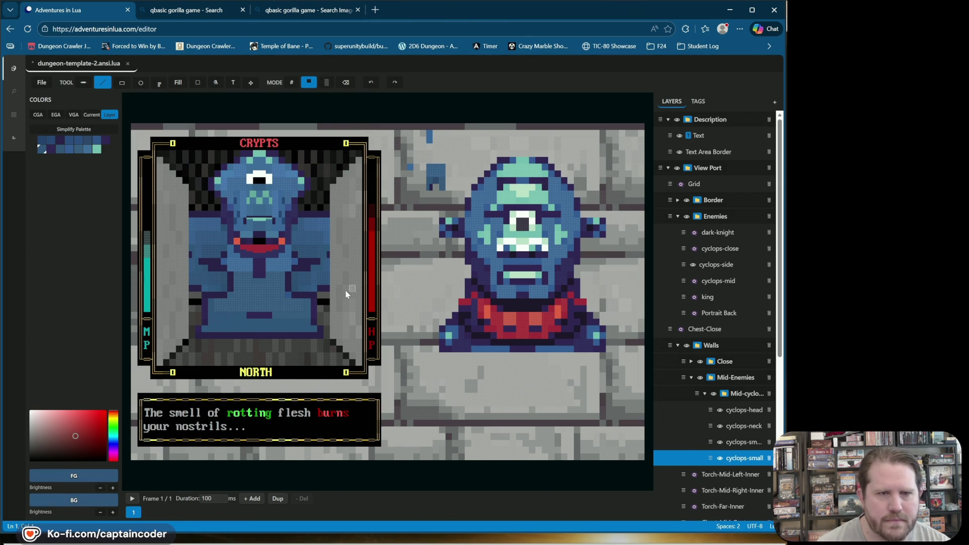
{"action": "right_click", "coordinate": [262, 322]}
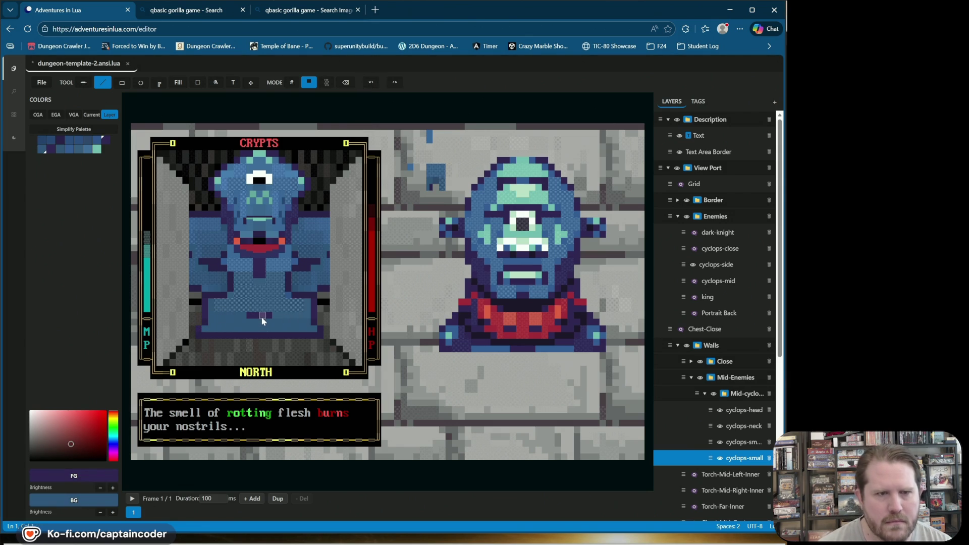
{"action": "right_click", "coordinate": [269, 316]}
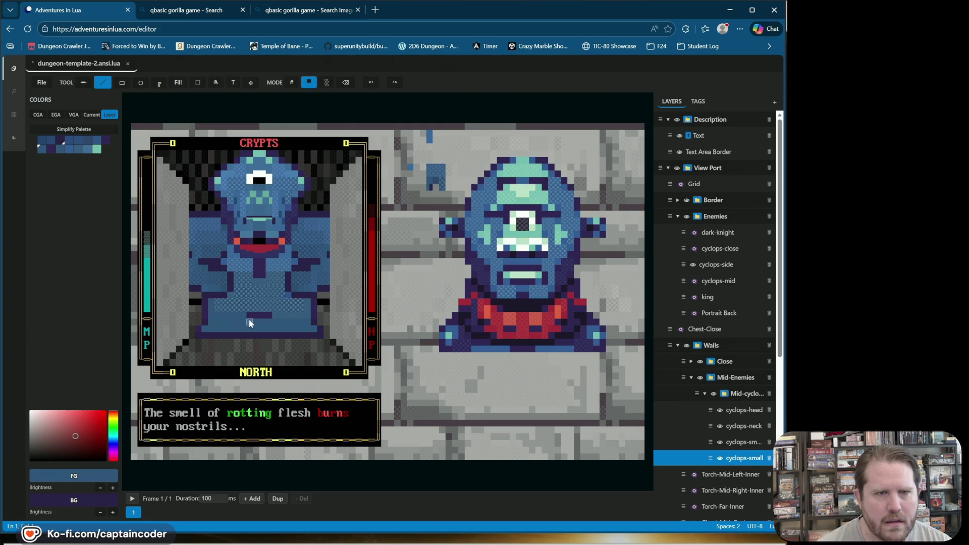
{"action": "left_click", "coordinate": [292, 83]}
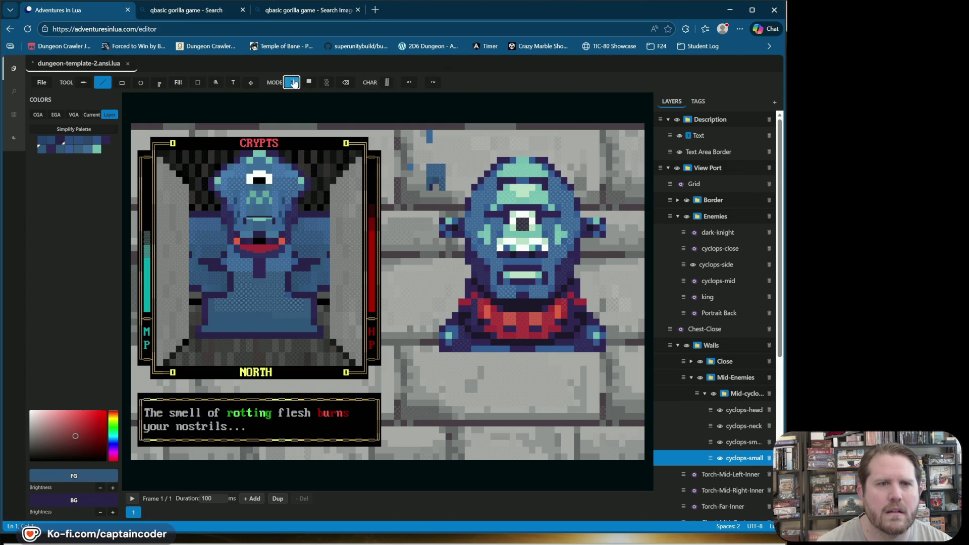
In half-block mode, extend dark purple strips on both sides beneath the cyclops.
{"action": "right_click", "coordinate": [288, 303]}
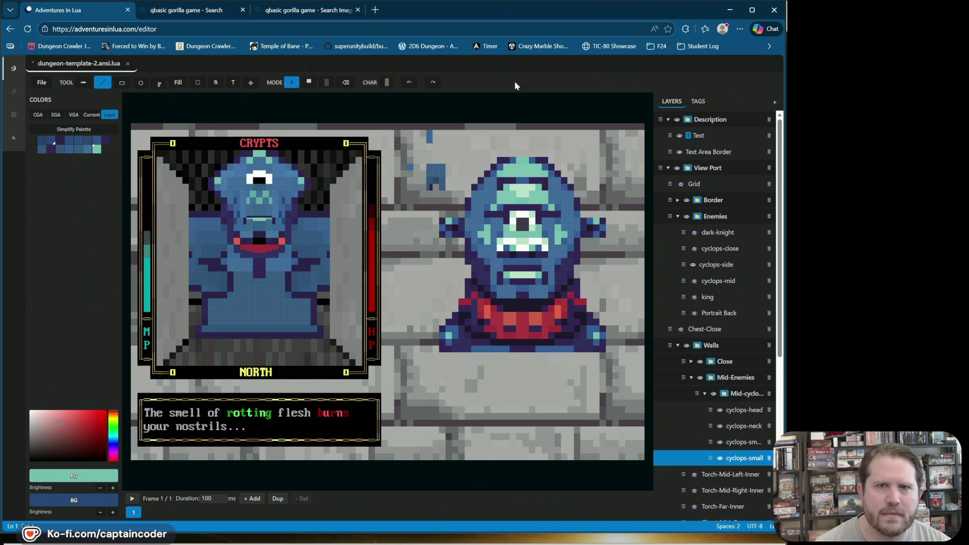
{"action": "left_click", "coordinate": [309, 84]}
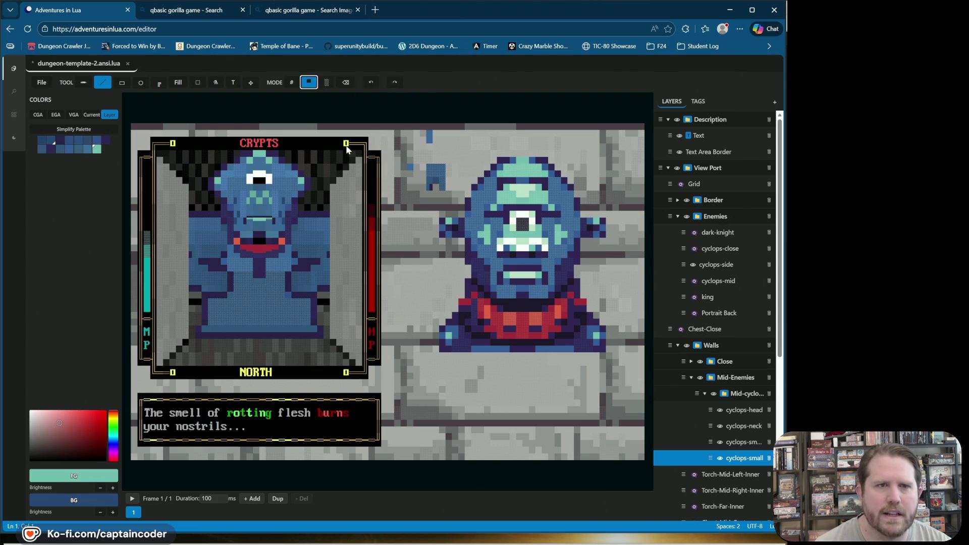
{"action": "left_click", "coordinate": [205, 302], "text": "alt"}
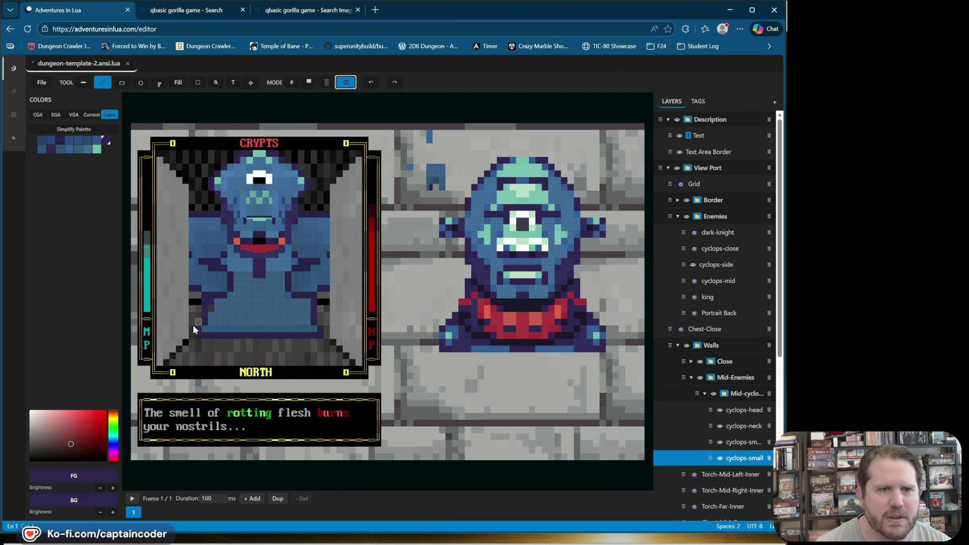
{"action": "left_click", "coordinate": [204, 302]}
{"action": "left_click", "coordinate": [314, 301]}
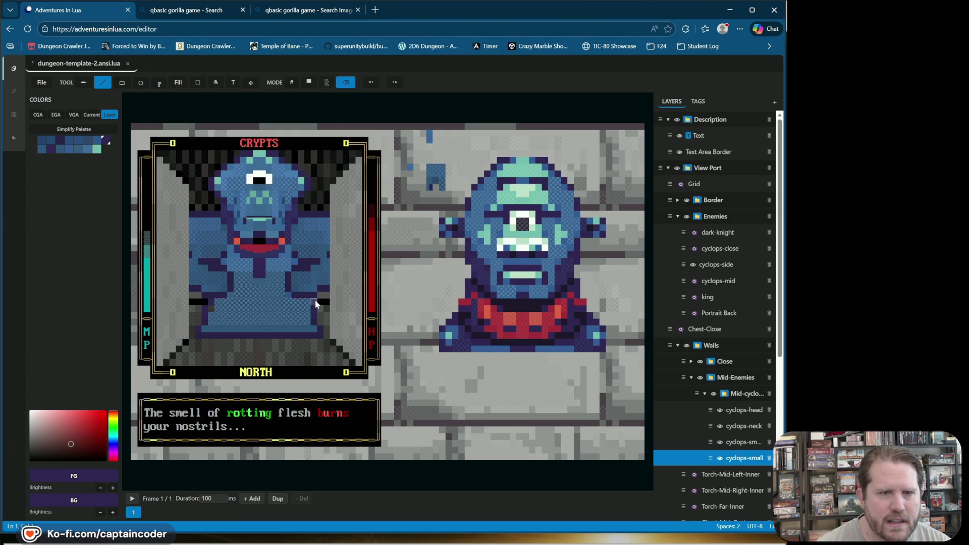
{"action": "left_click", "coordinate": [310, 83]}
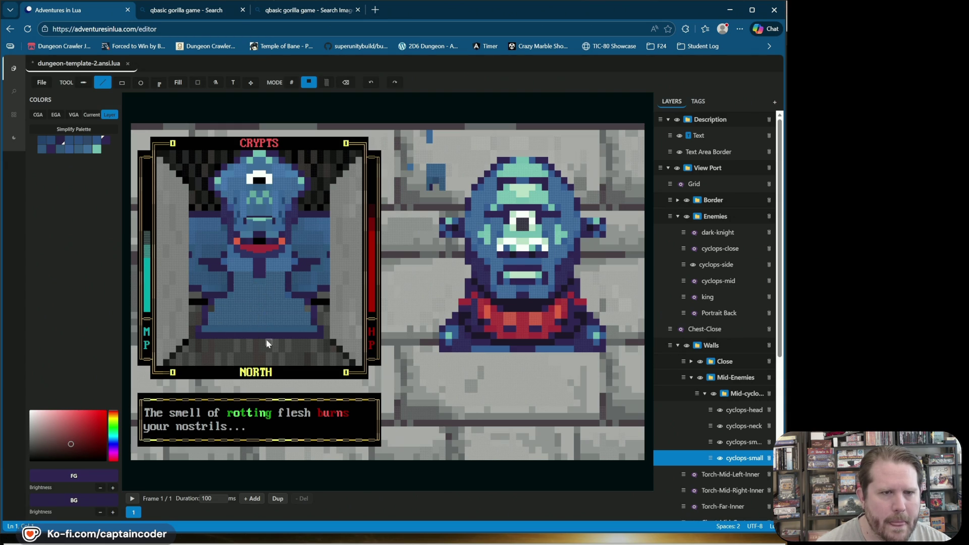
Sample the body blue, swap foreground and background colours, and select the Close walls folder.
{"action": "left_click", "coordinate": [261, 331], "text": "alt"}
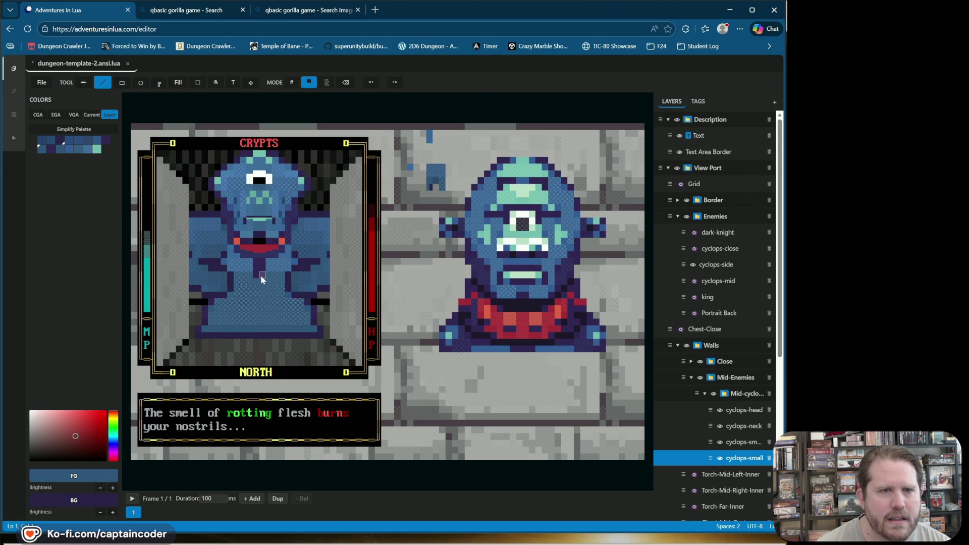
{"action": "key", "text": "x"}
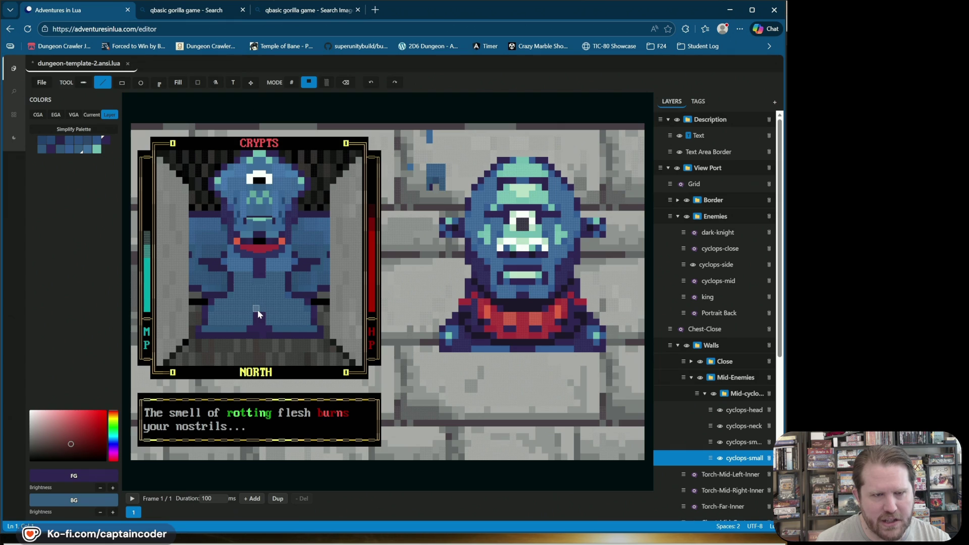
{"action": "key", "text": "x"}
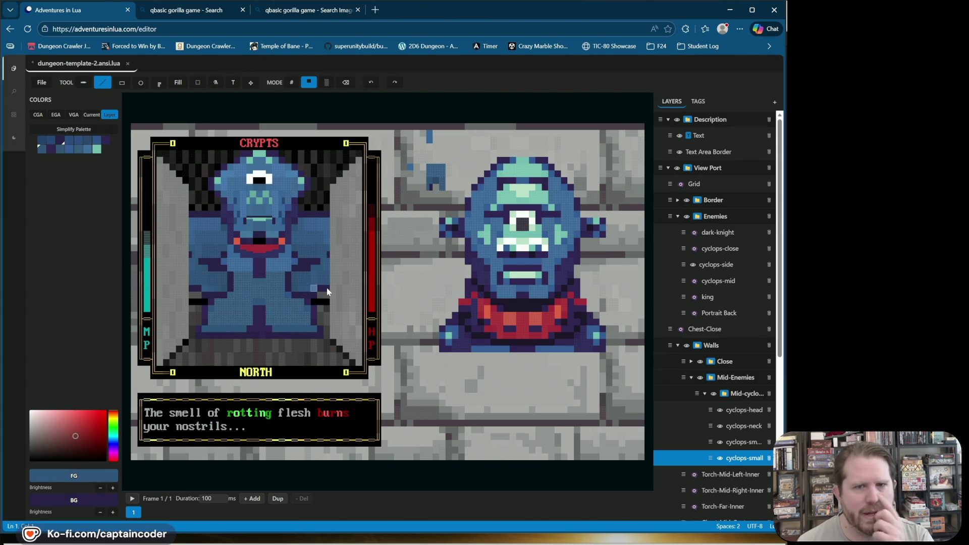
{"action": "left_click", "coordinate": [707, 369]}
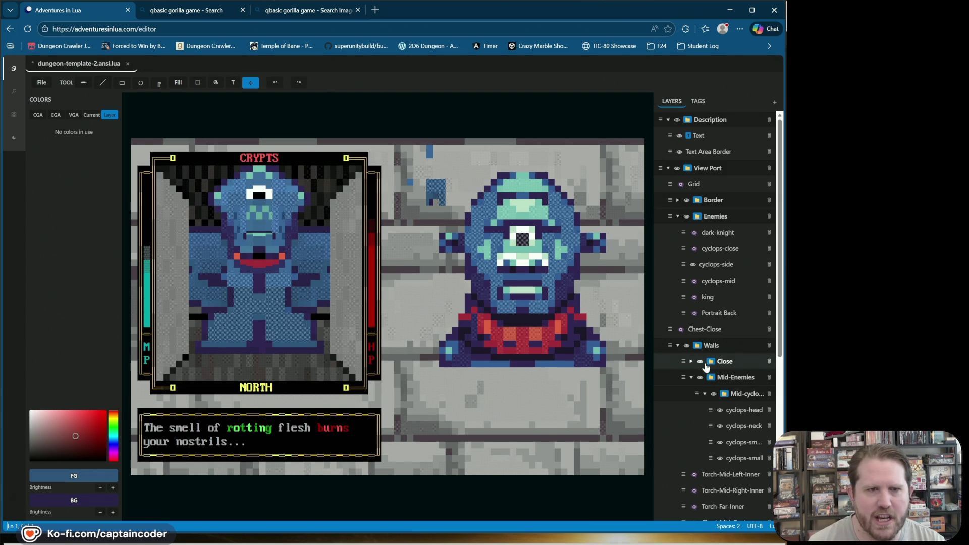
Hide the close side walls, save the dungeon template, and compare cyclops-sm on and off.
{"action": "left_click", "coordinate": [701, 362]}
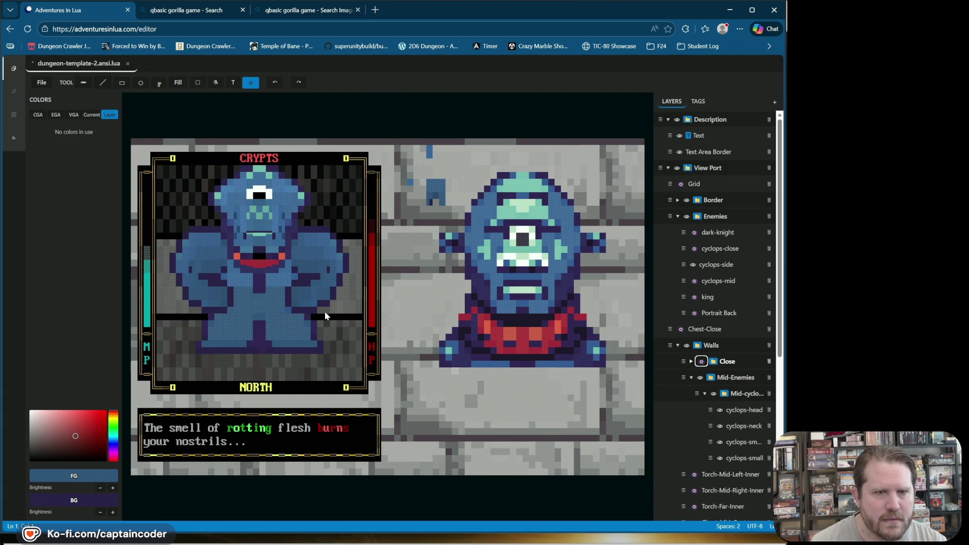
{"action": "key", "text": "ctrl+s"}
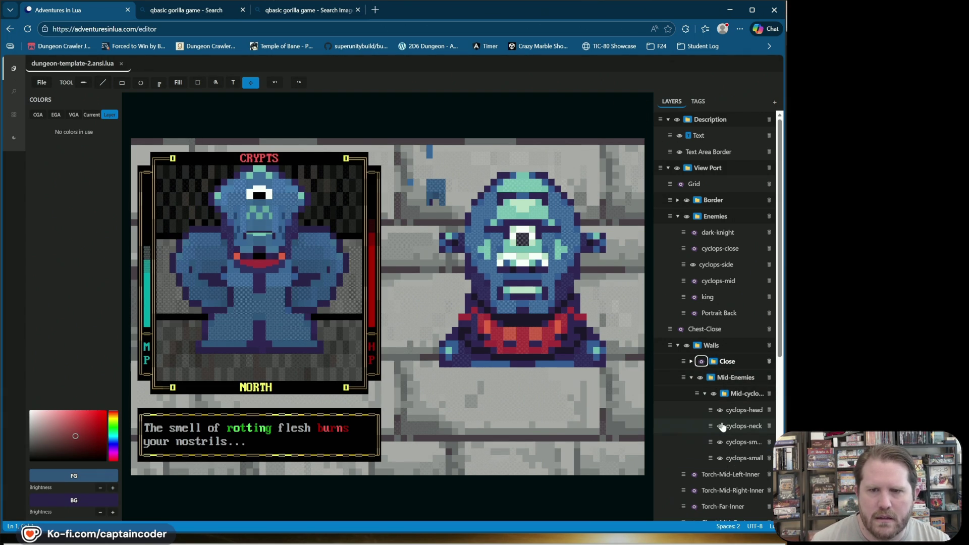
{"action": "left_click", "coordinate": [721, 443]}
{"action": "left_click", "coordinate": [721, 442]}
{"action": "left_click", "coordinate": [721, 442]}
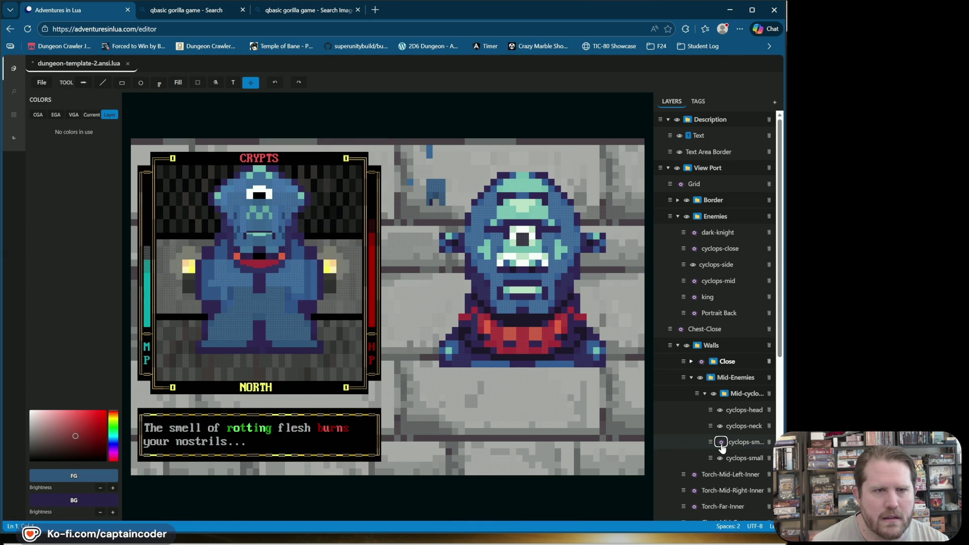
{"action": "left_click", "coordinate": [721, 442]}
{"action": "left_click", "coordinate": [721, 442]}
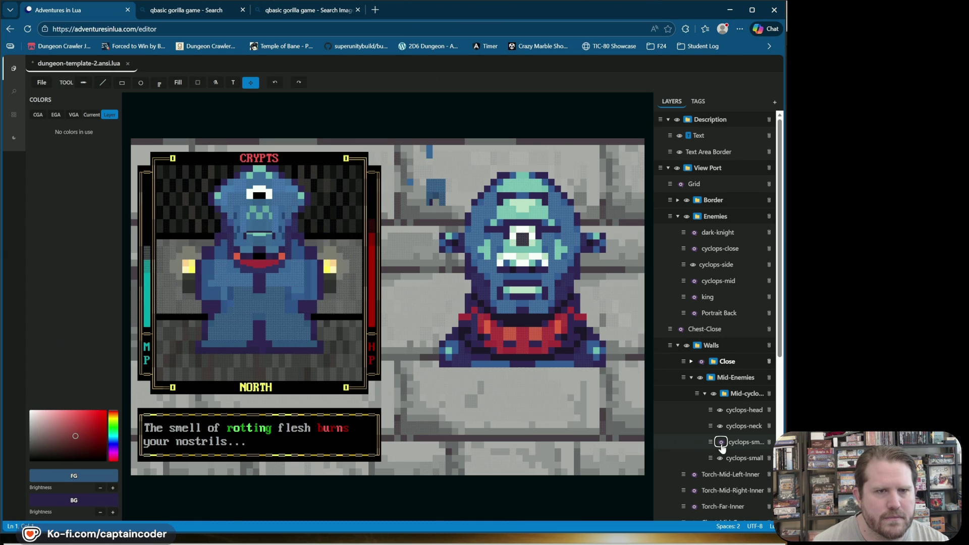
Show cyclops-sm's arms again and make cyclops-small the active layer.
{"action": "left_click", "coordinate": [721, 443]}
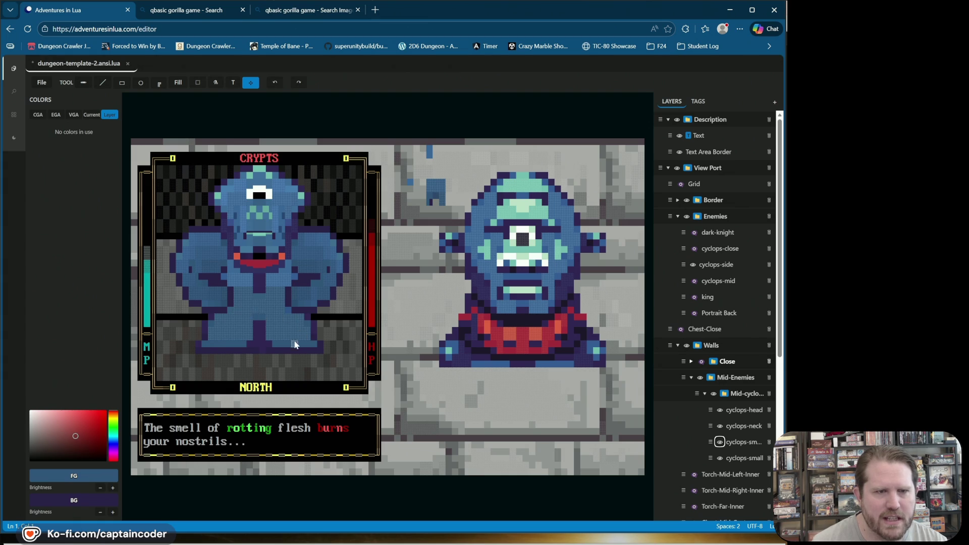
{"action": "left_click", "coordinate": [211, 325]}
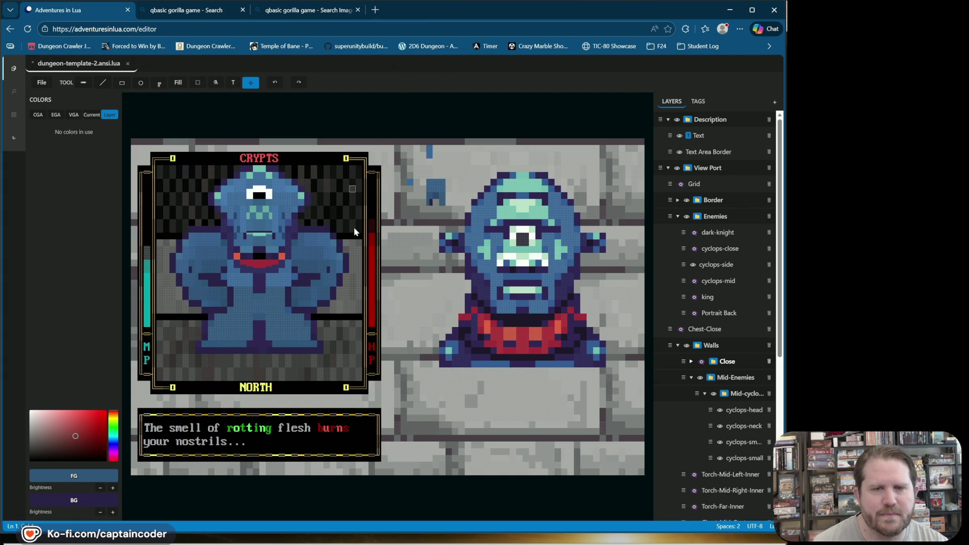
{"action": "left_click", "coordinate": [755, 459]}
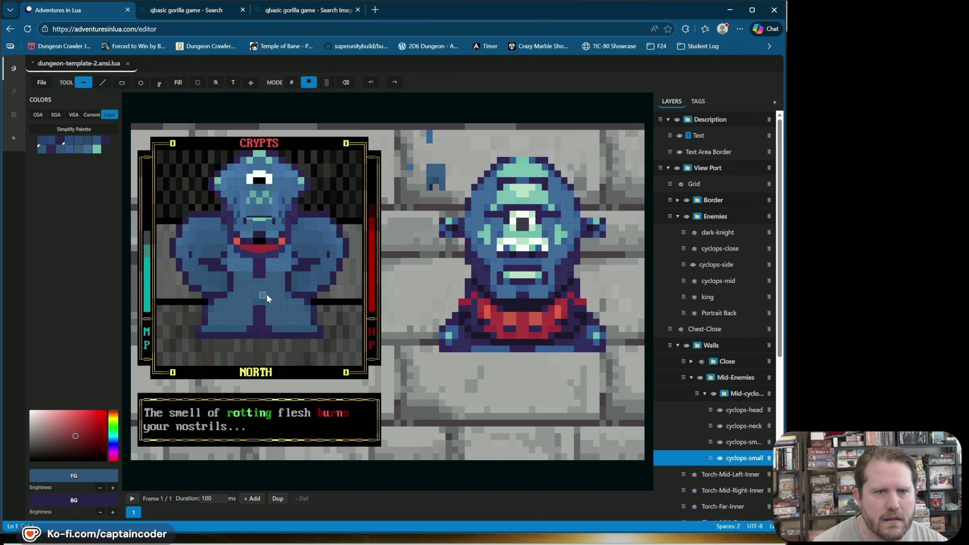
Sample dark purple and steel blue from the cyclops, undoing an edit and toggling eraser mode.
{"action": "right_click", "coordinate": [314, 316]}
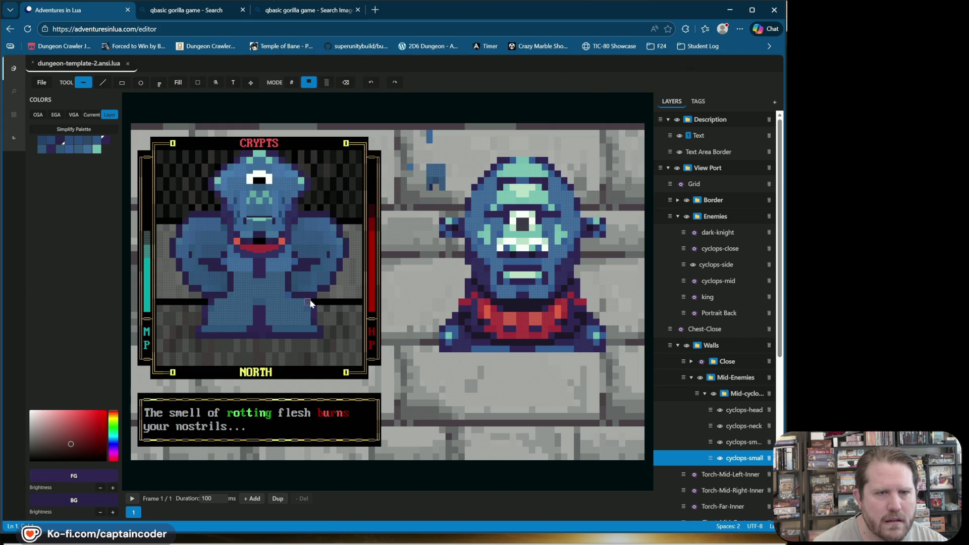
{"action": "left_click", "coordinate": [371, 82]}
{"action": "left_click", "coordinate": [274, 333]}
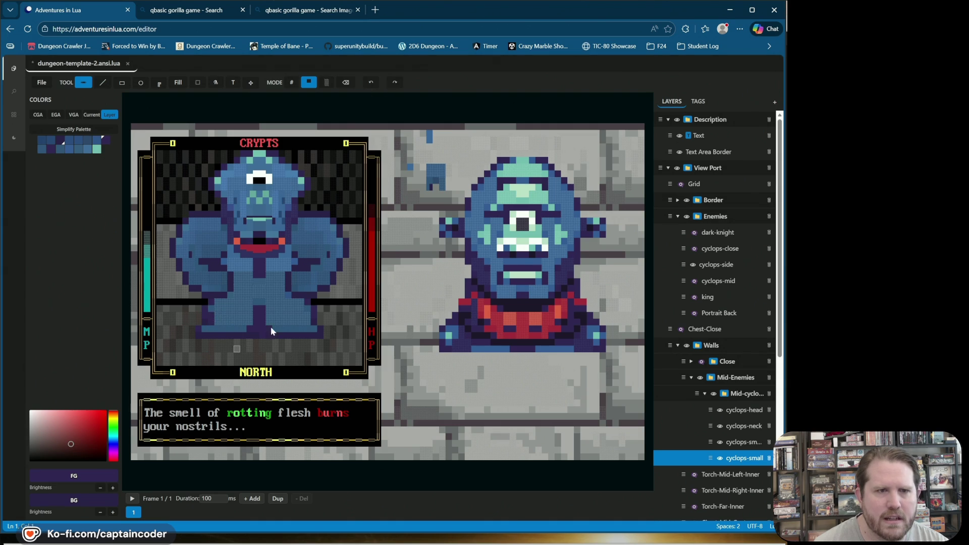
{"action": "left_click", "coordinate": [346, 82]}
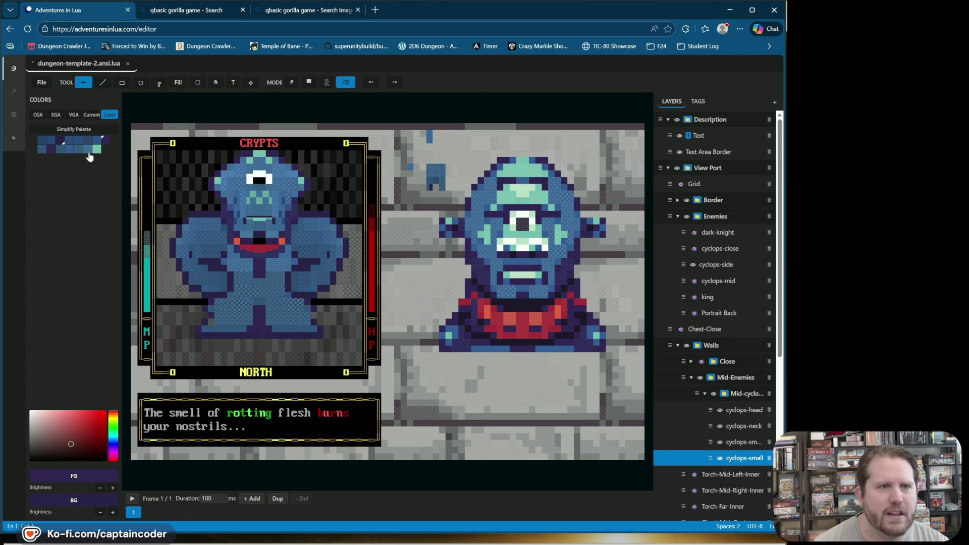
{"action": "left_click", "coordinate": [61, 141]}
{"action": "left_click", "coordinate": [309, 83]}
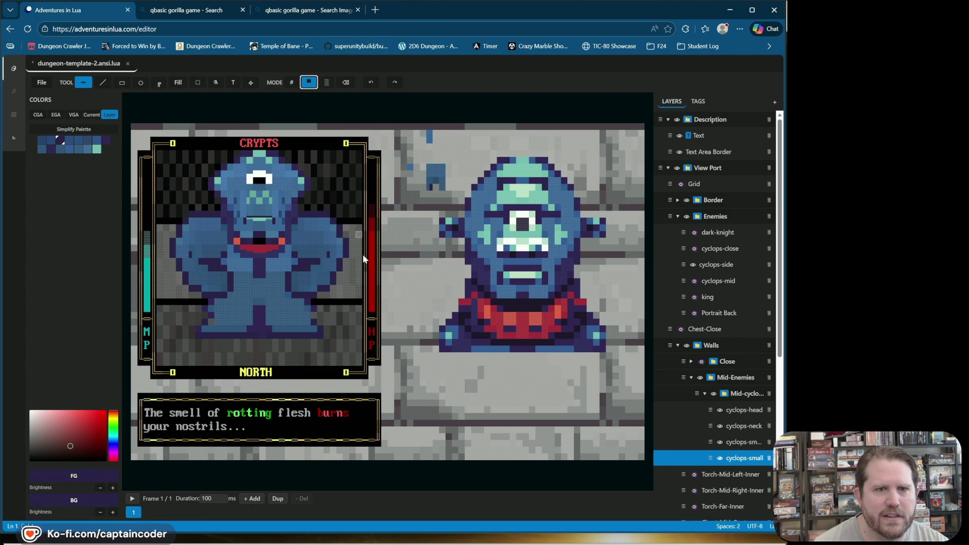
{"action": "left_click", "coordinate": [279, 324]}
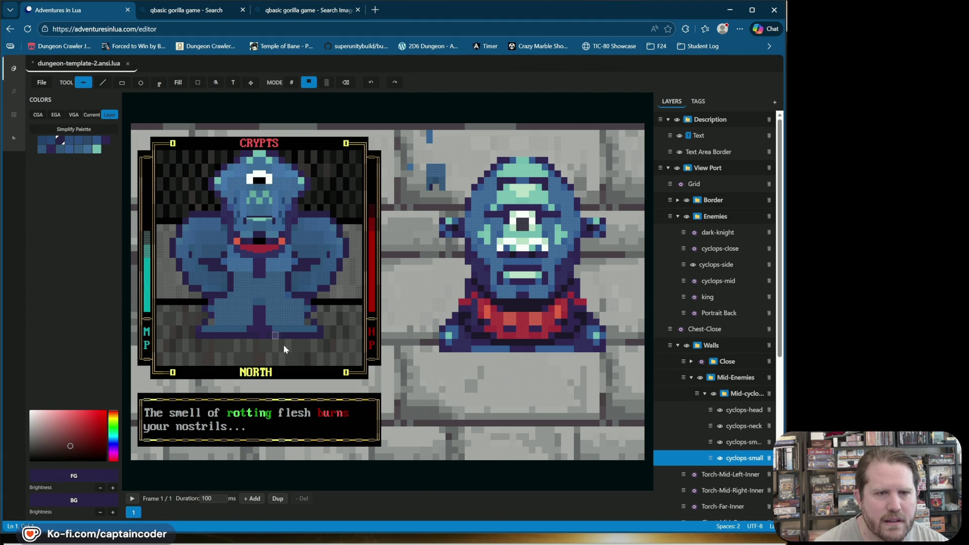
{"action": "left_click", "coordinate": [301, 327], "text": "alt"}
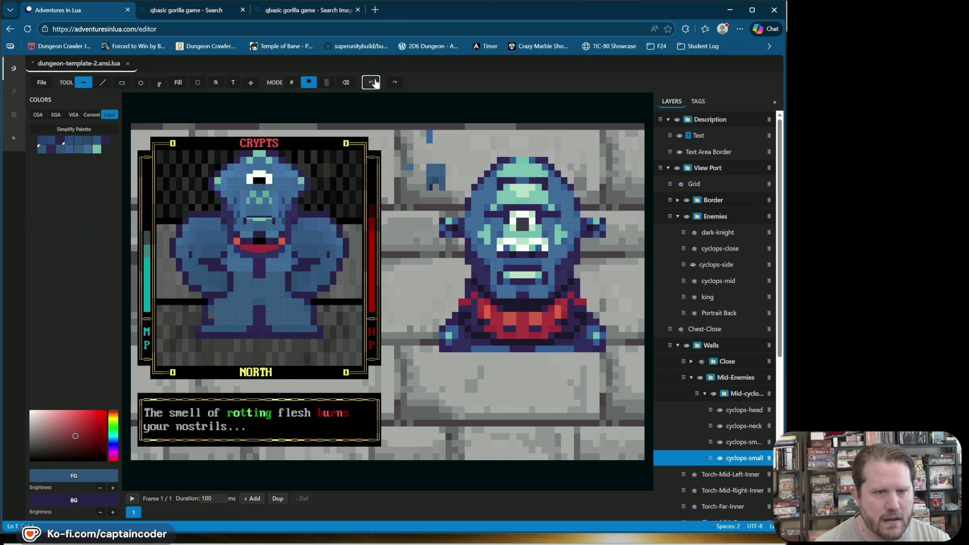
Resample purple and blue colours, save the template, and show the Close walls layer.
{"action": "right_click", "coordinate": [202, 321]}
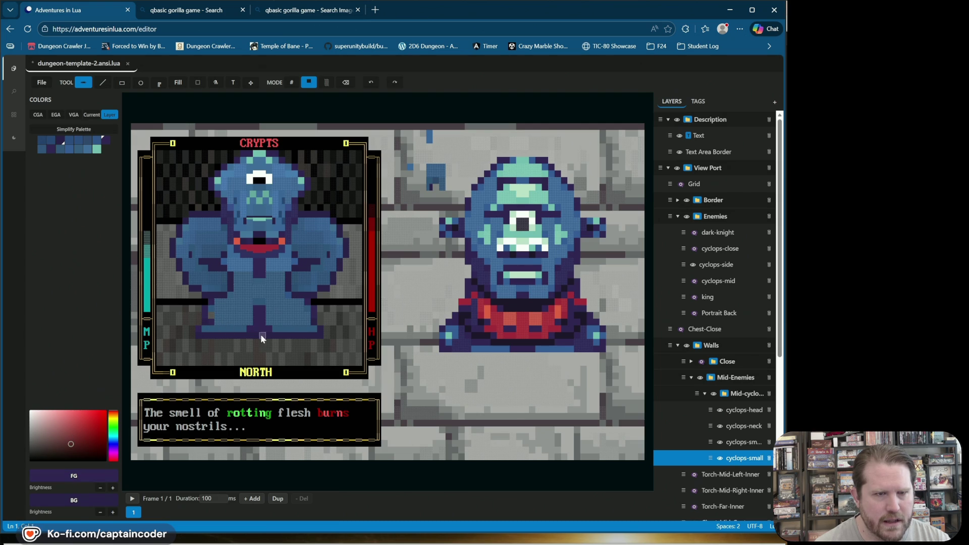
{"action": "right_click", "coordinate": [211, 315]}
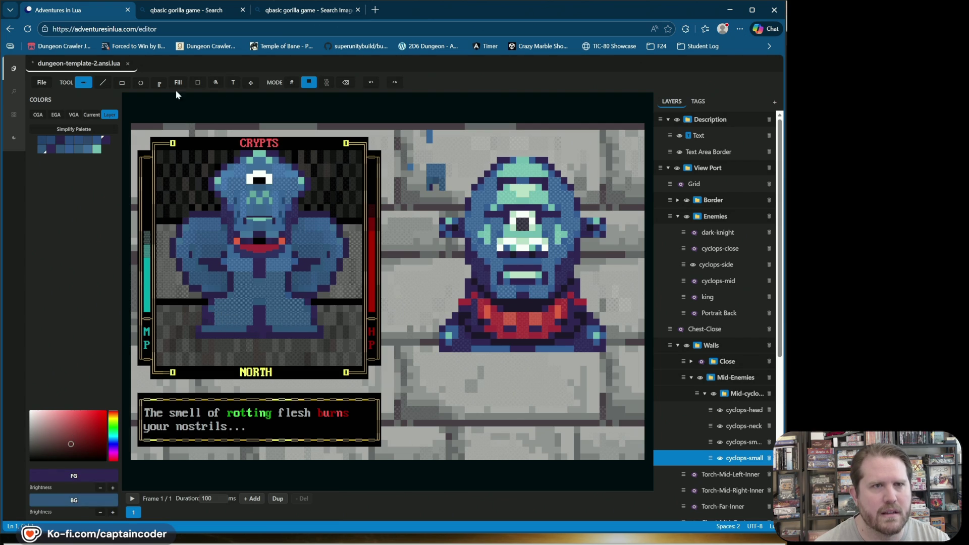
{"action": "left_click", "coordinate": [345, 84]}
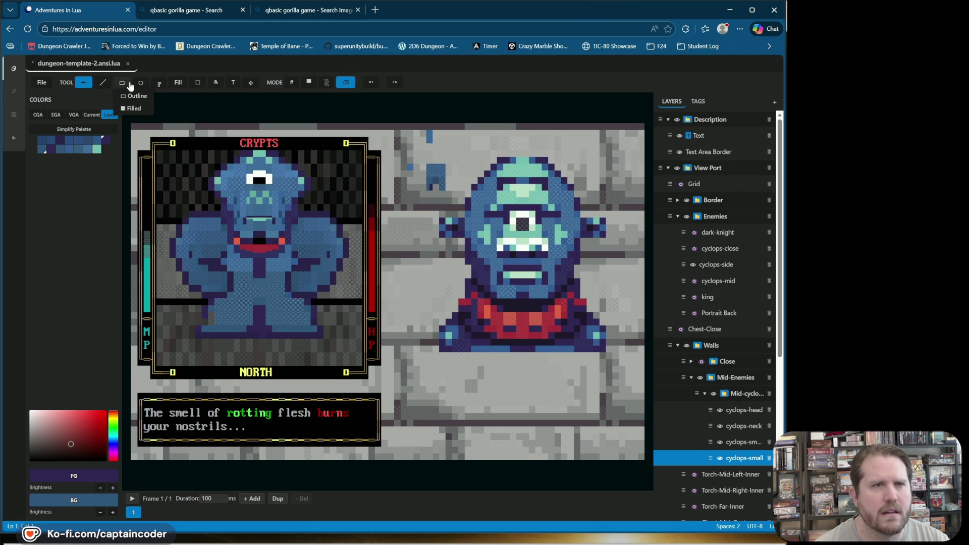
{"action": "left_click", "coordinate": [60, 142]}
{"action": "left_click", "coordinate": [309, 82]}
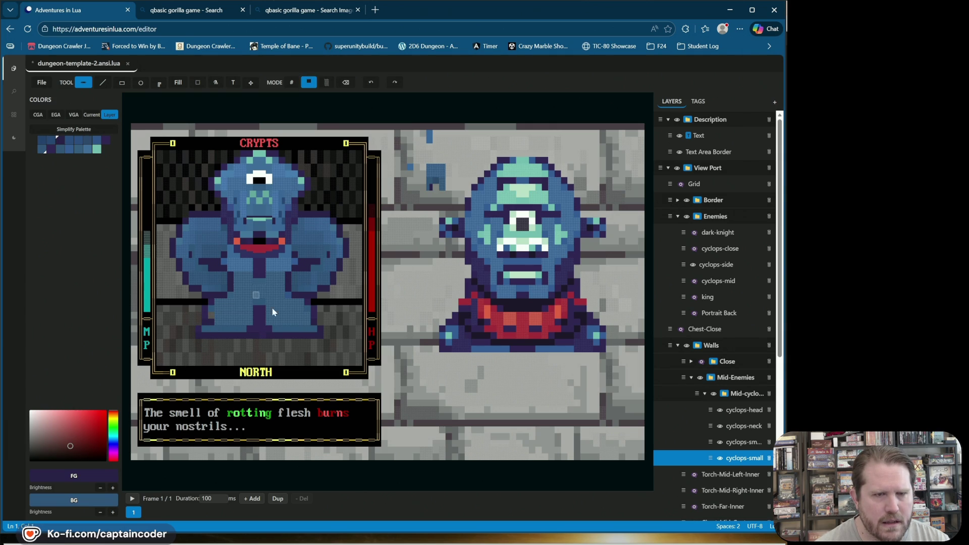
{"action": "right_click", "coordinate": [308, 317]}
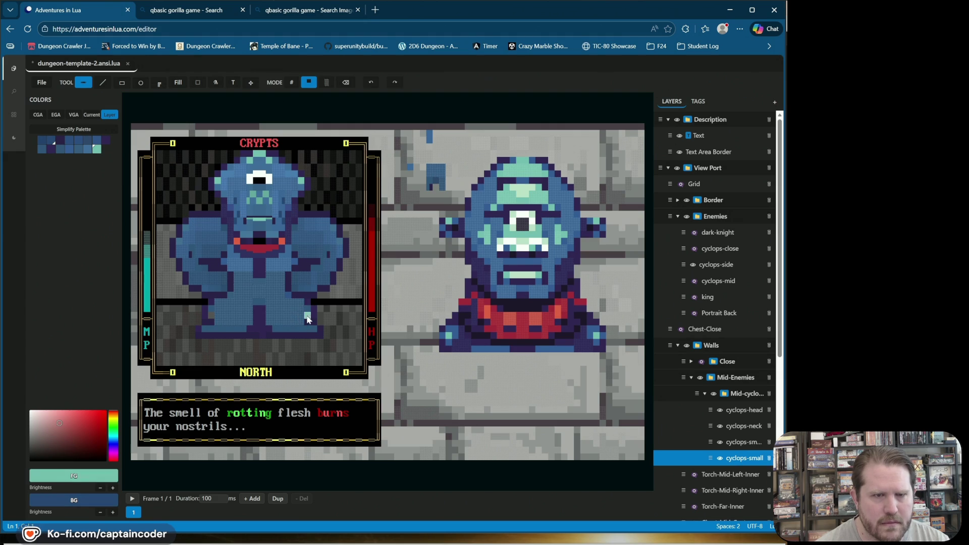
{"action": "right_click", "coordinate": [295, 333]}
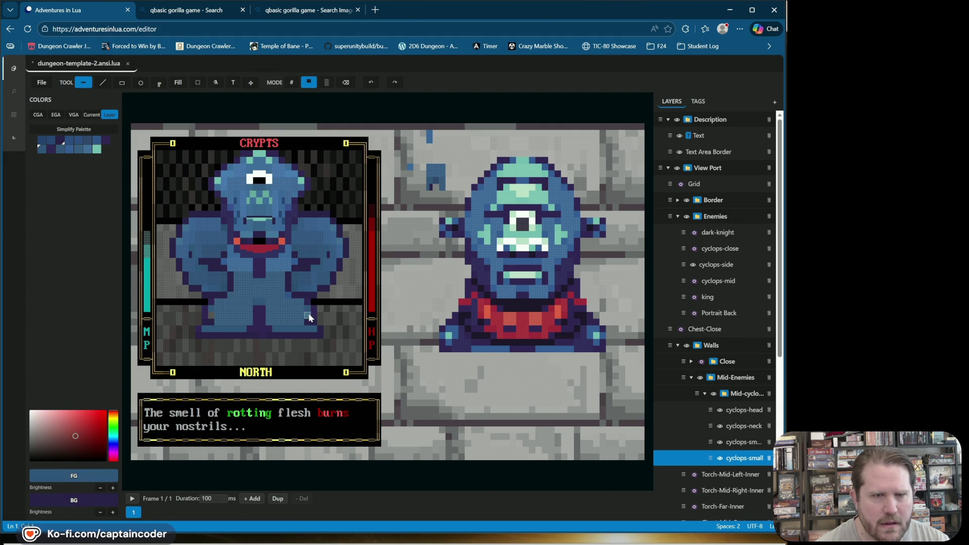
{"action": "left_click", "coordinate": [216, 319]}
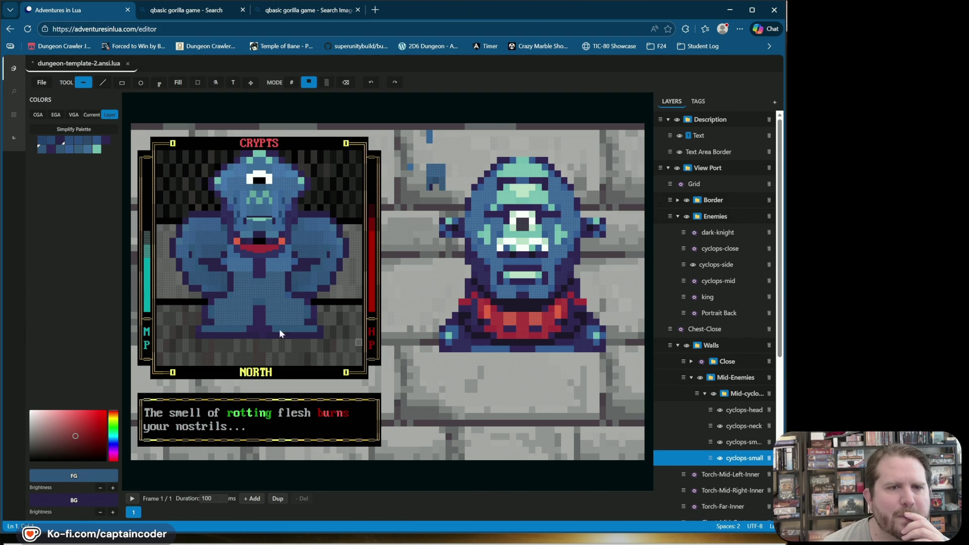
{"action": "key", "text": "ctrl+s"}
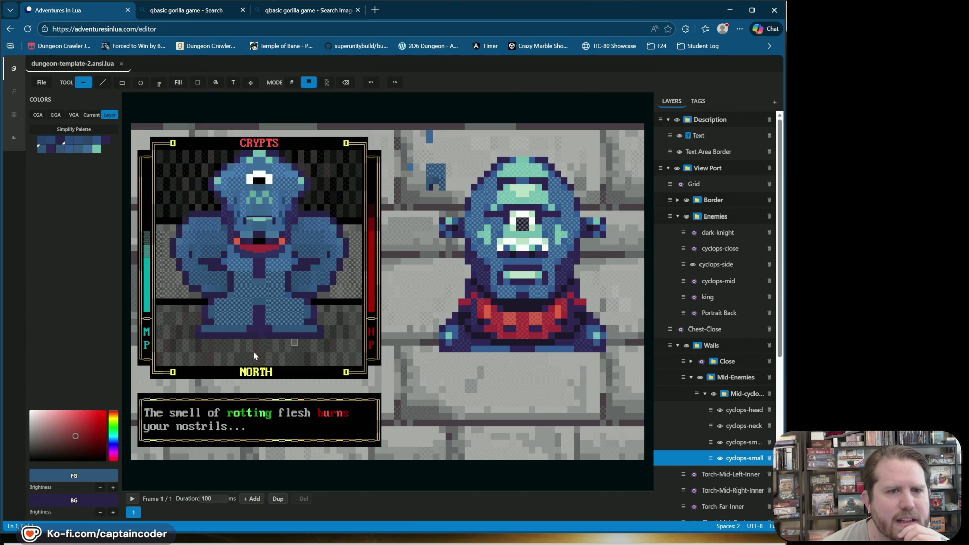
{"action": "left_click", "coordinate": [700, 362]}
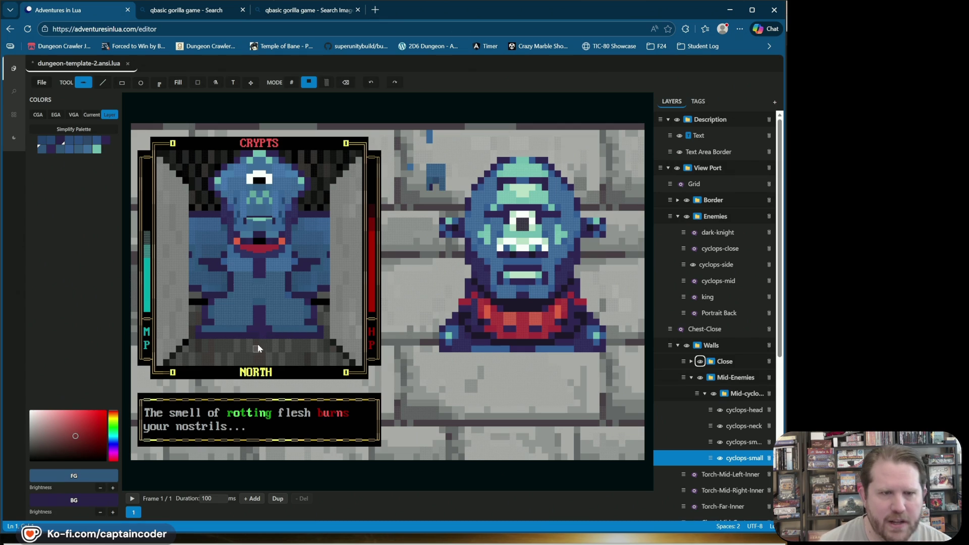
Save the template and sample teal and blue from the portrait.
{"action": "left_click", "coordinate": [346, 82]}
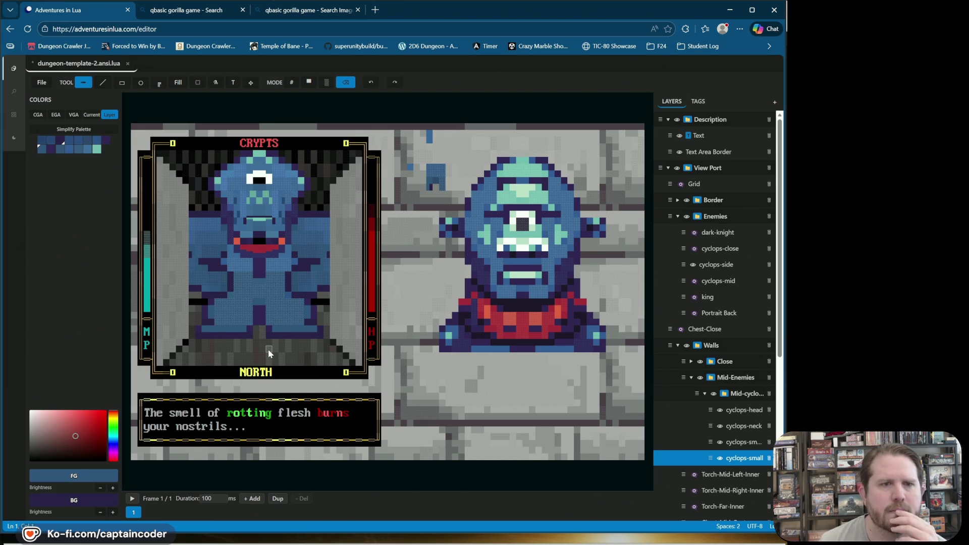
{"action": "key", "text": "ctrl+s"}
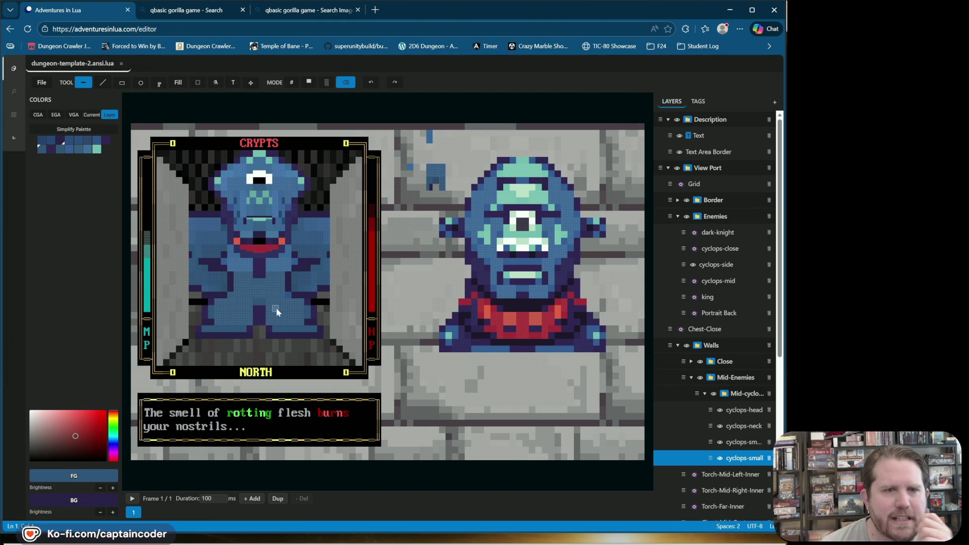
{"action": "left_click", "coordinate": [291, 82]}
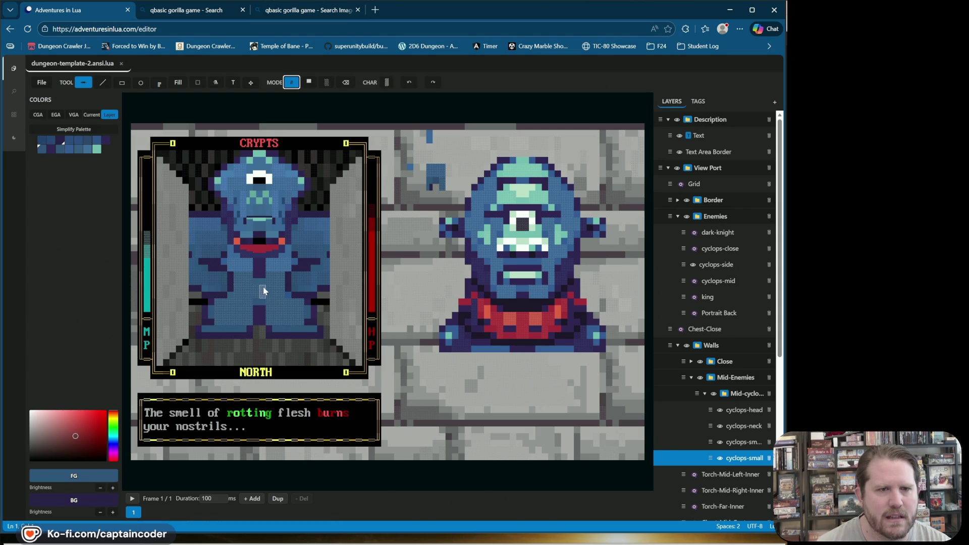
{"action": "left_click", "coordinate": [255, 308], "text": "alt"}
{"action": "left_click", "coordinate": [309, 84]}
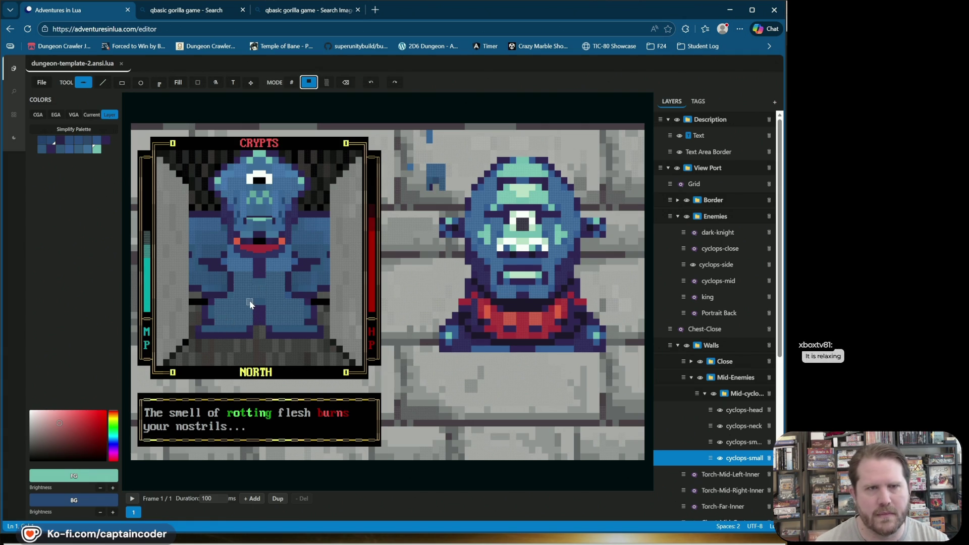
Switch to character mode, pick a Blocks glyph, and draw then undo a test cell on the cyclops.
{"action": "left_click", "coordinate": [292, 82]}
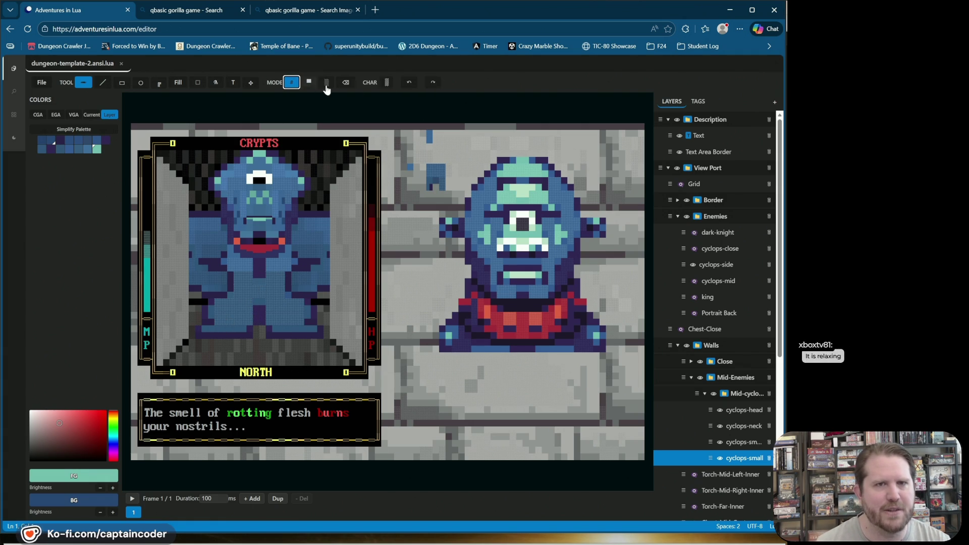
{"action": "left_click", "coordinate": [387, 84]}
{"action": "left_click", "coordinate": [433, 98]}
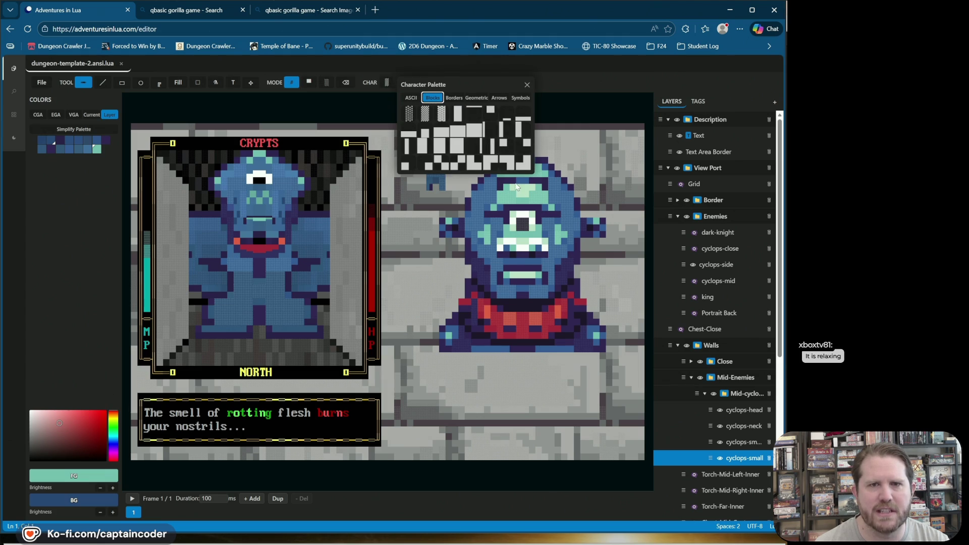
{"action": "left_click", "coordinate": [405, 164]}
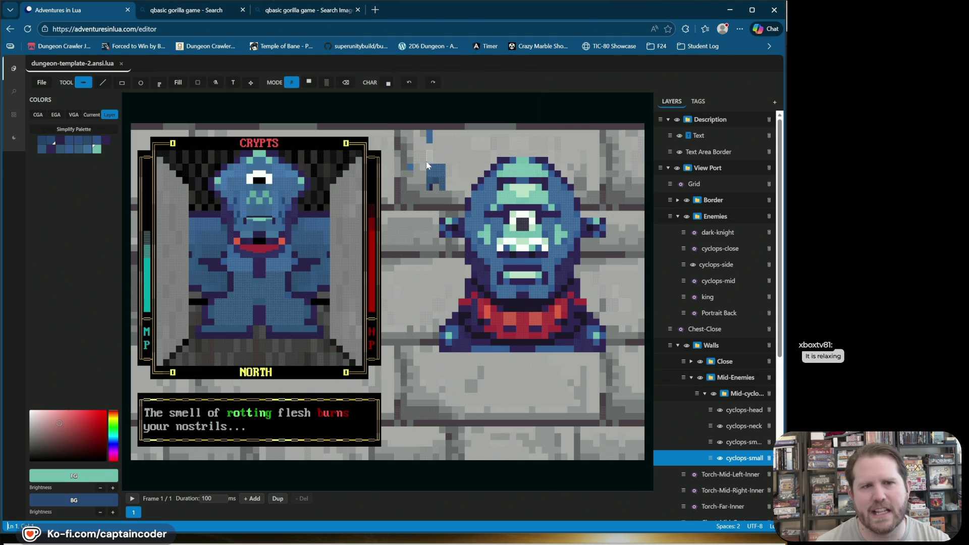
{"action": "left_click", "coordinate": [256, 307], "text": "alt"}
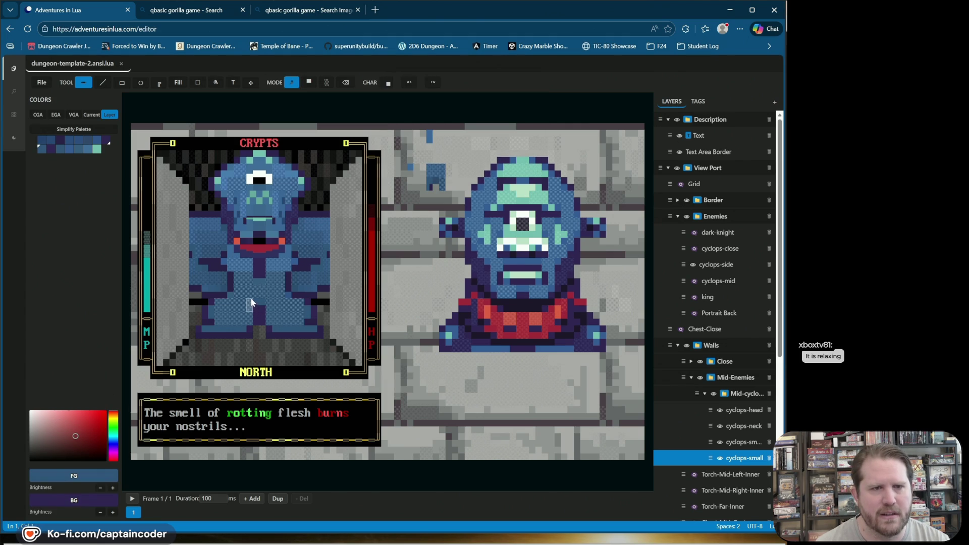
{"action": "left_click", "coordinate": [382, 83]}
{"action": "left_click", "coordinate": [433, 97]}
{"action": "left_click", "coordinate": [521, 146]}
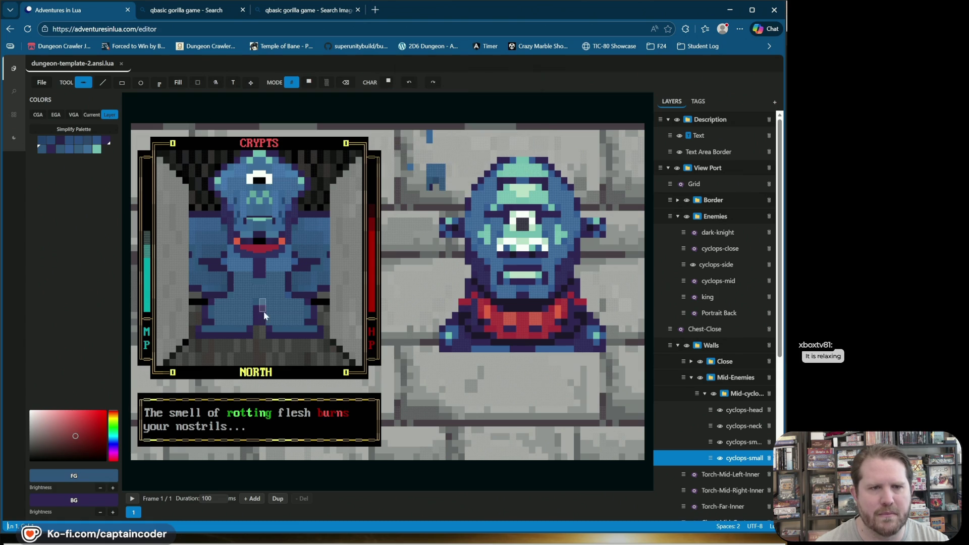
{"action": "left_click", "coordinate": [253, 306]}
{"action": "left_click", "coordinate": [409, 82]}
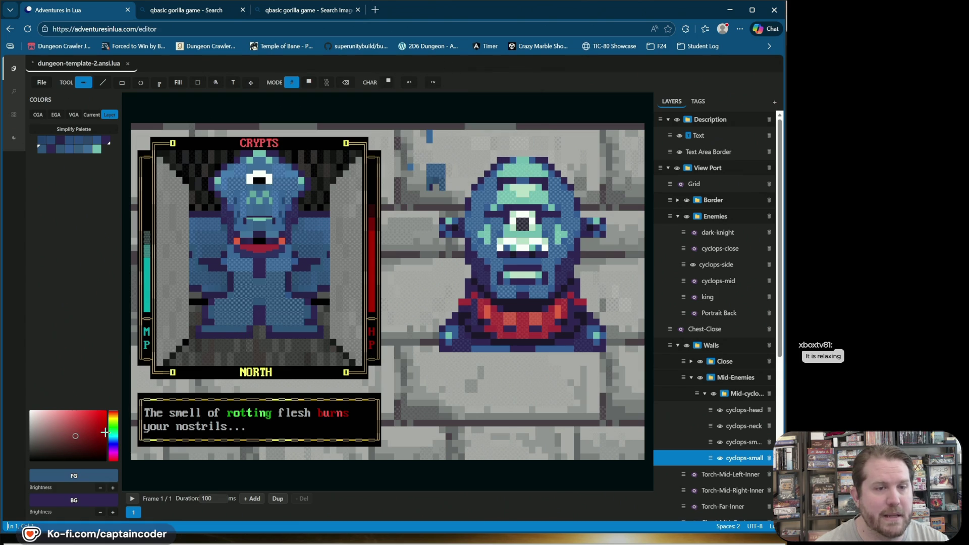
Set blue as background and purple as foreground, then undo the last edit.
{"action": "right_click", "coordinate": [44, 151]}
{"action": "left_click", "coordinate": [106, 140]}
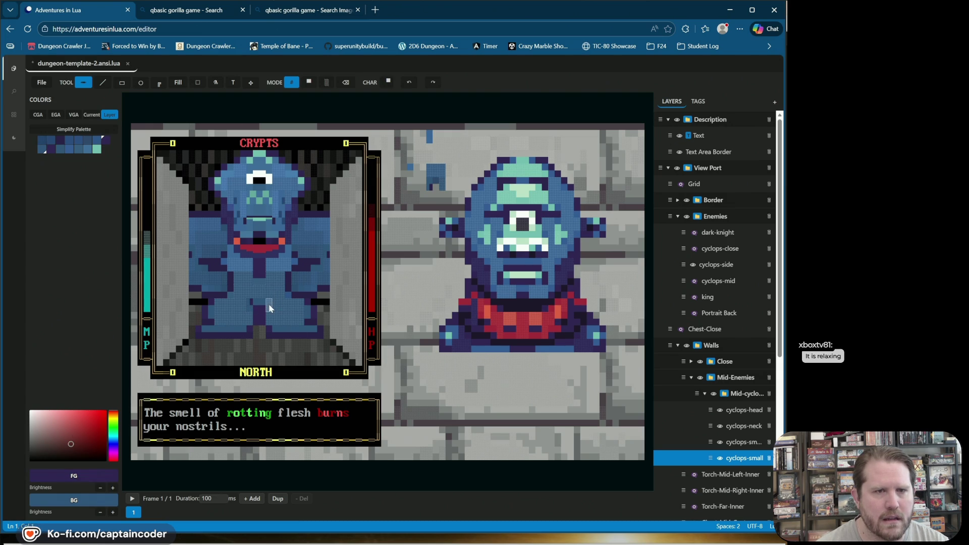
{"action": "left_click", "coordinate": [387, 83]}
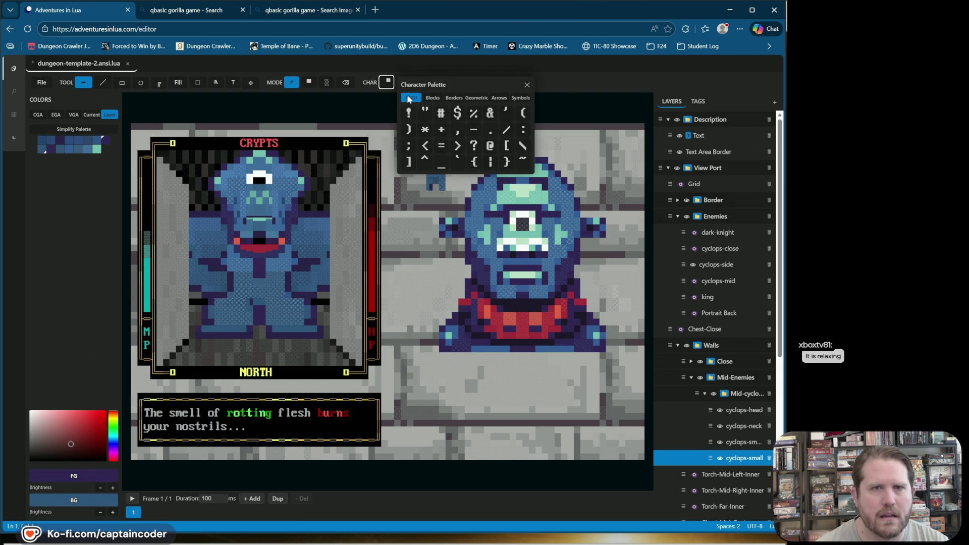
{"action": "left_click", "coordinate": [423, 68]}
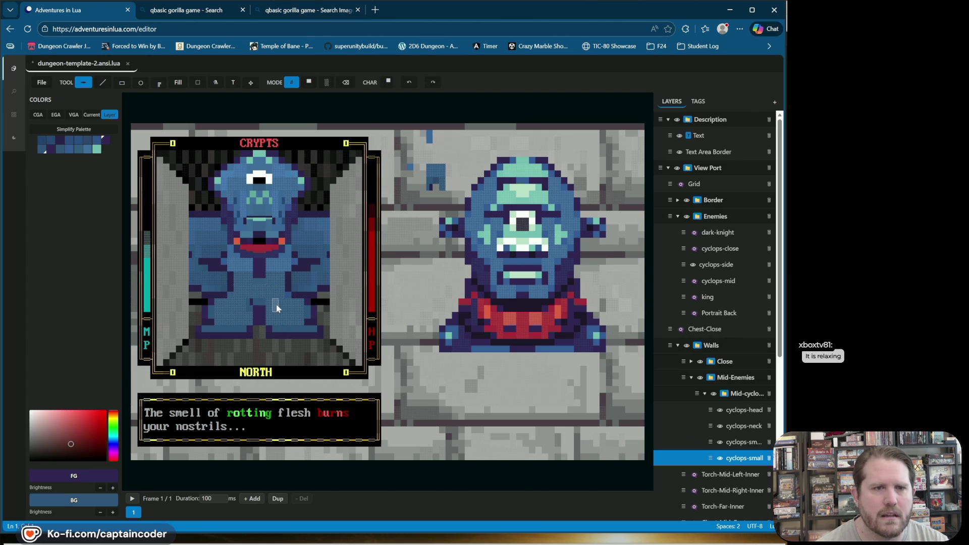
{"action": "key", "text": "ctrl+z"}
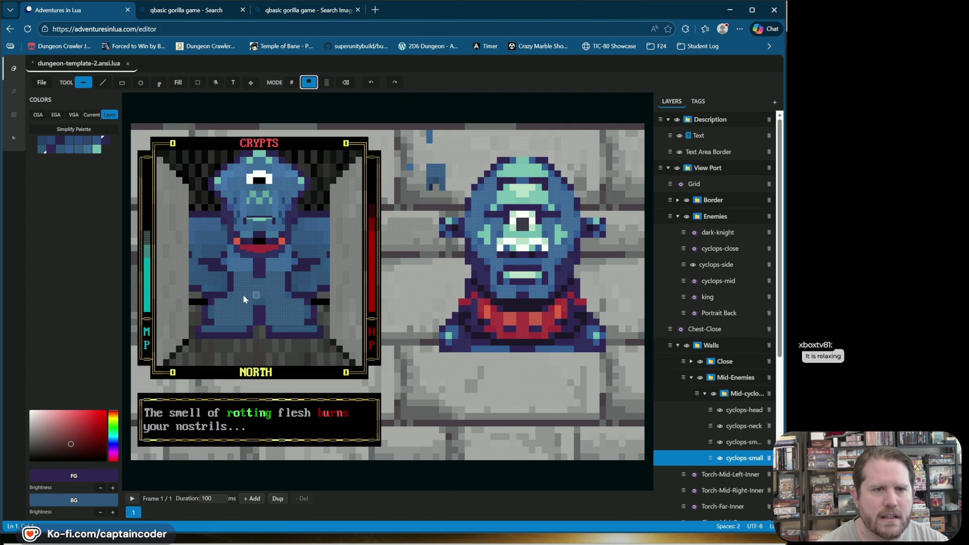
Swap foreground and background colours back and forth and undo the last paint stroke.
{"action": "key", "text": "x"}
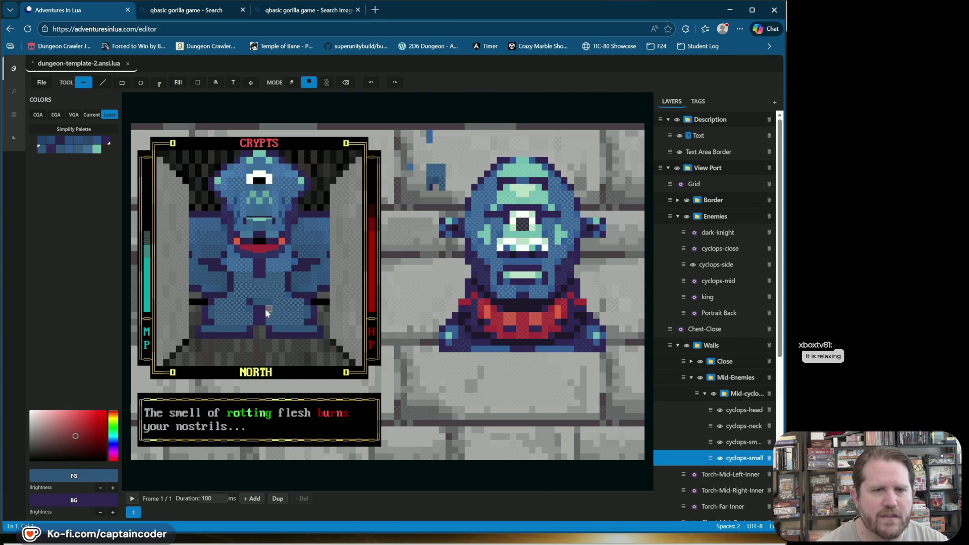
{"action": "key", "text": "x"}
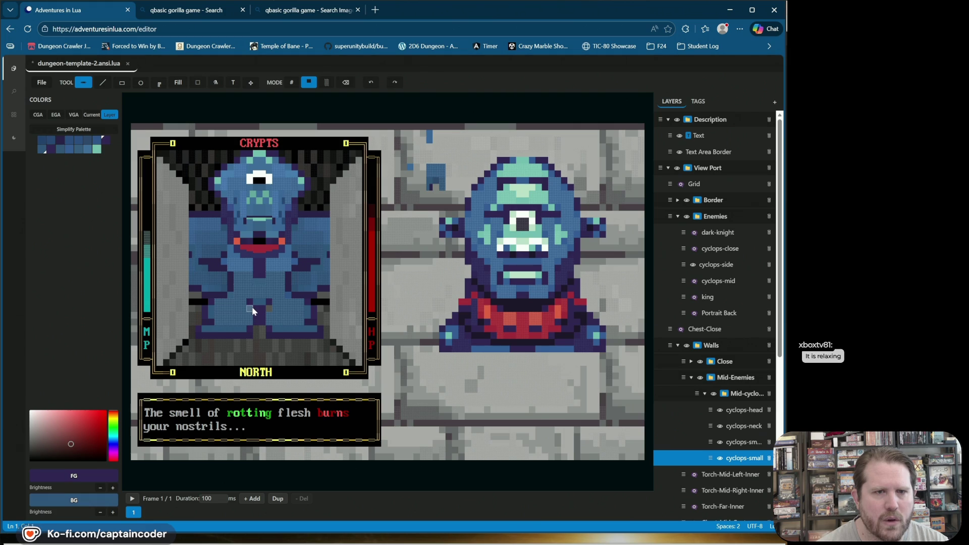
{"action": "key", "text": "ctrl+z"}
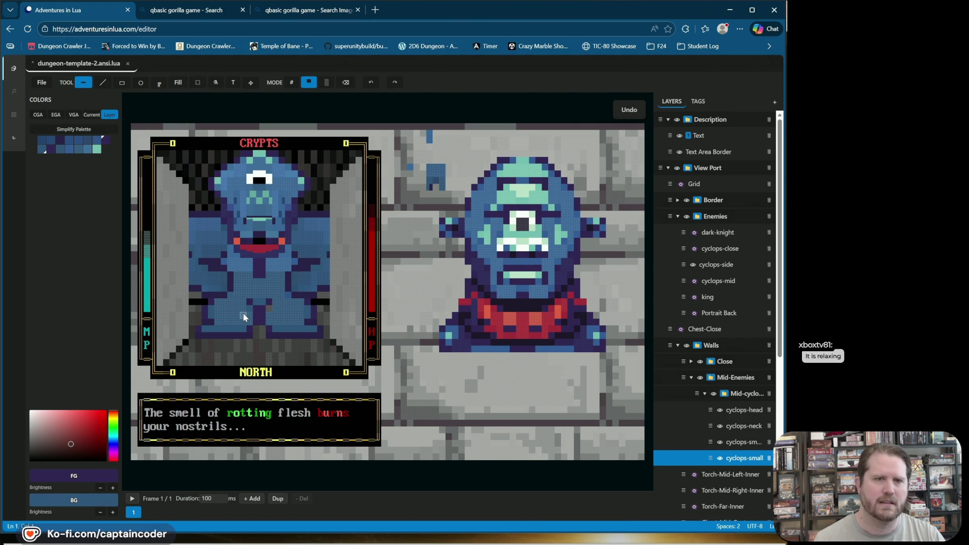
{"action": "key", "text": "x"}
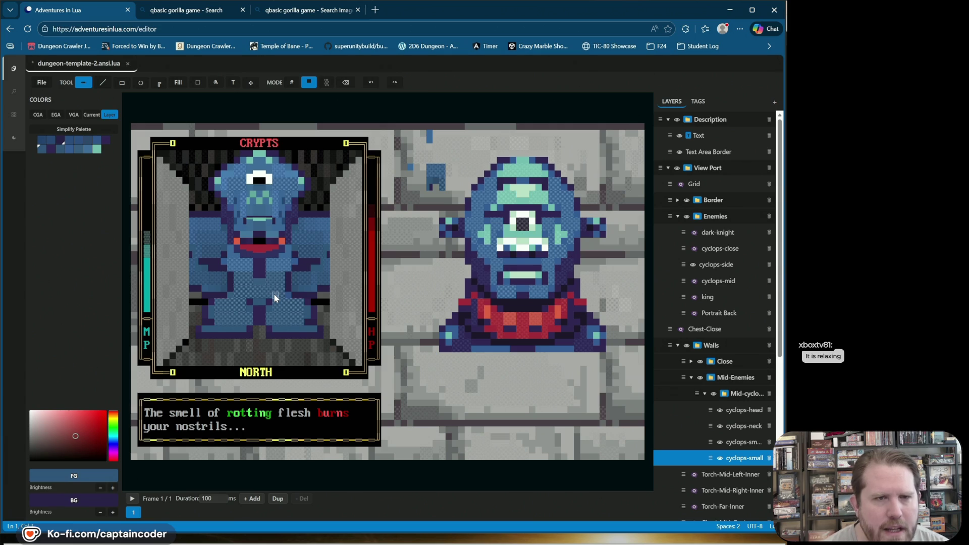
{"action": "key", "text": "x"}
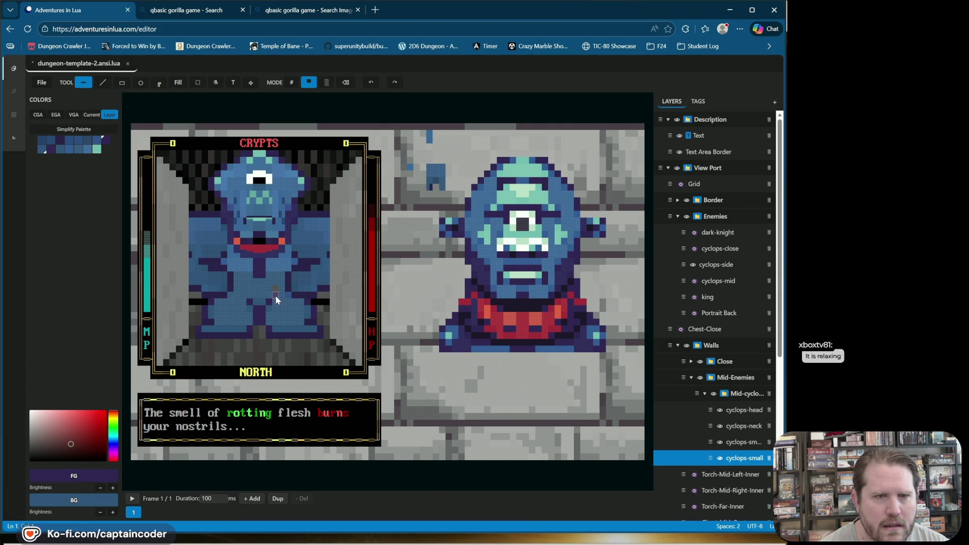
{"action": "left_click", "coordinate": [370, 85]}
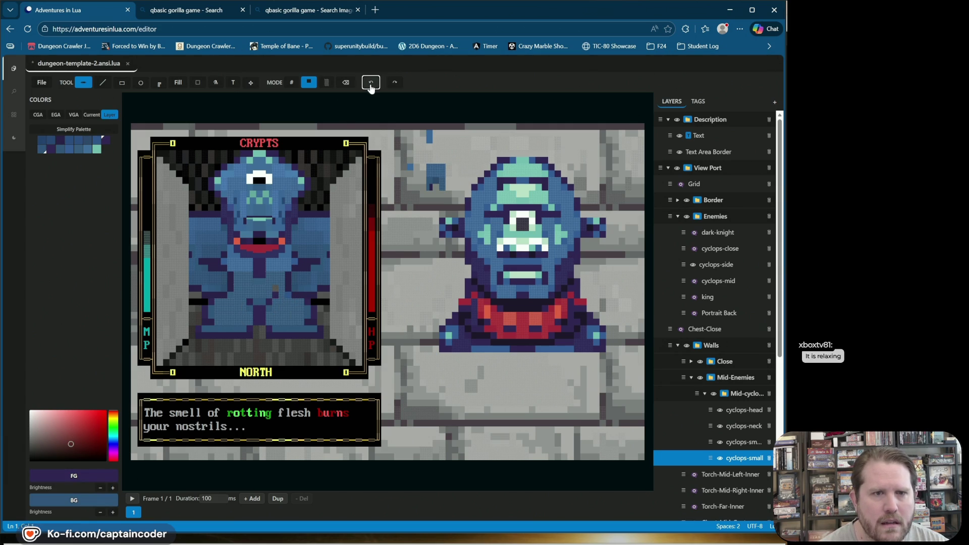
Paint a grey pixel on the cyclops's lower body and switch to character painting.
{"action": "left_click", "coordinate": [242, 290]}
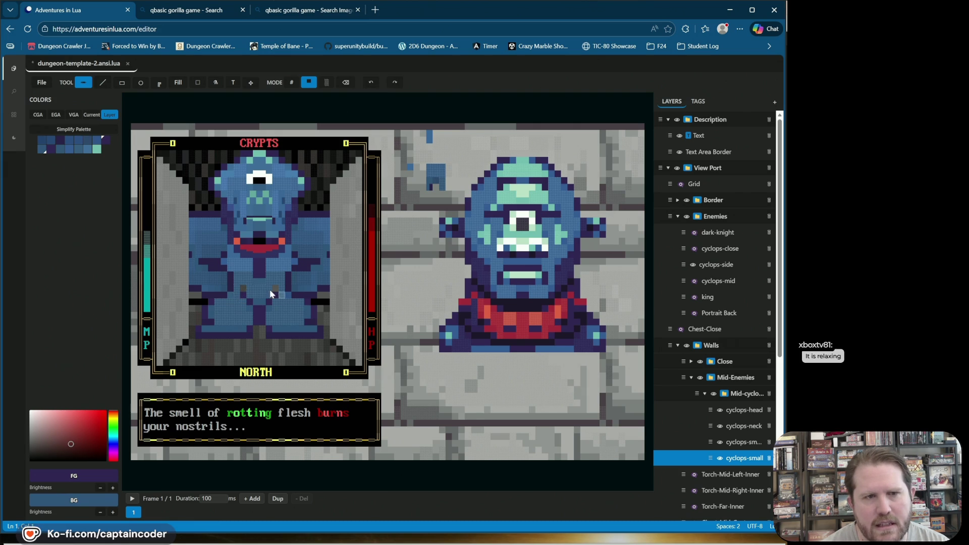
{"action": "key", "text": "x"}
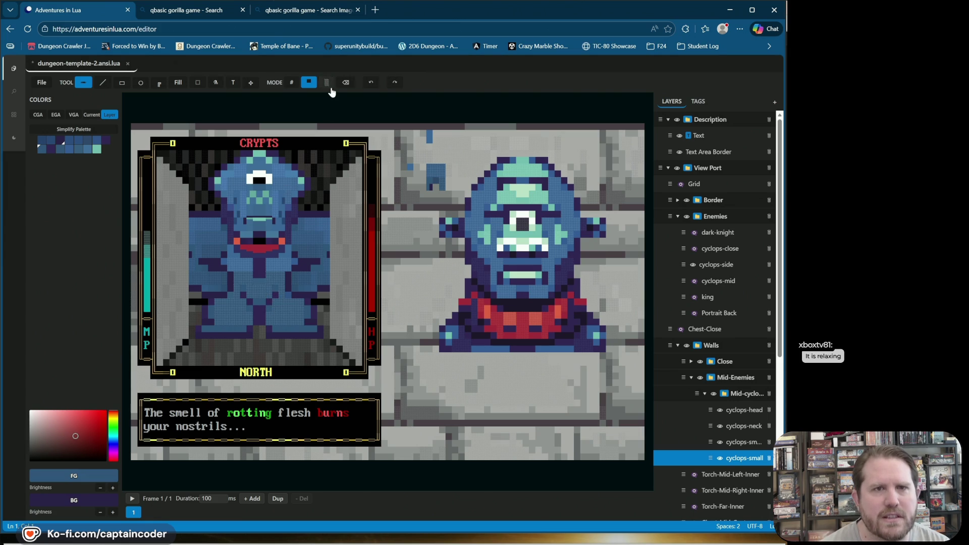
{"action": "left_click", "coordinate": [292, 82]}
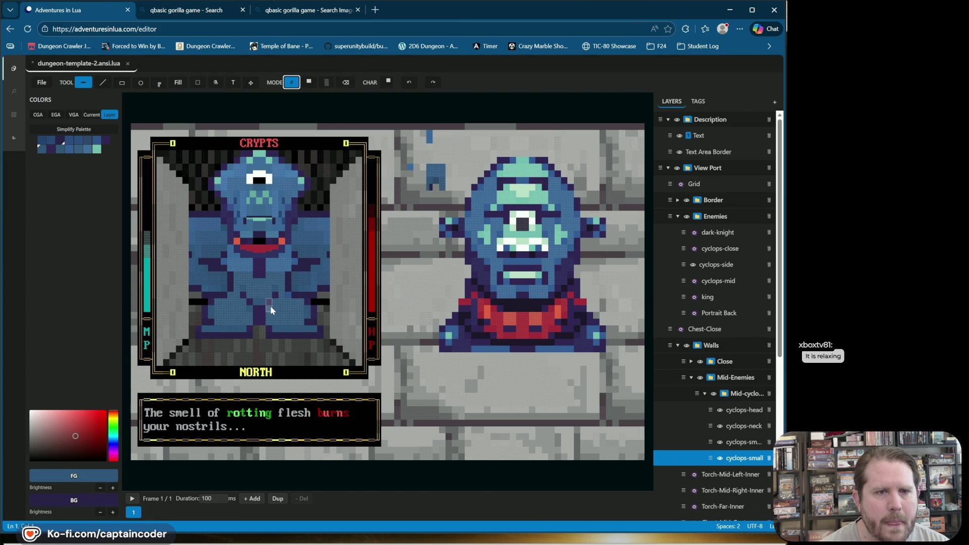
Choose a small solid block from the Blocks characters as the painting glyph.
{"action": "left_click", "coordinate": [389, 82]}
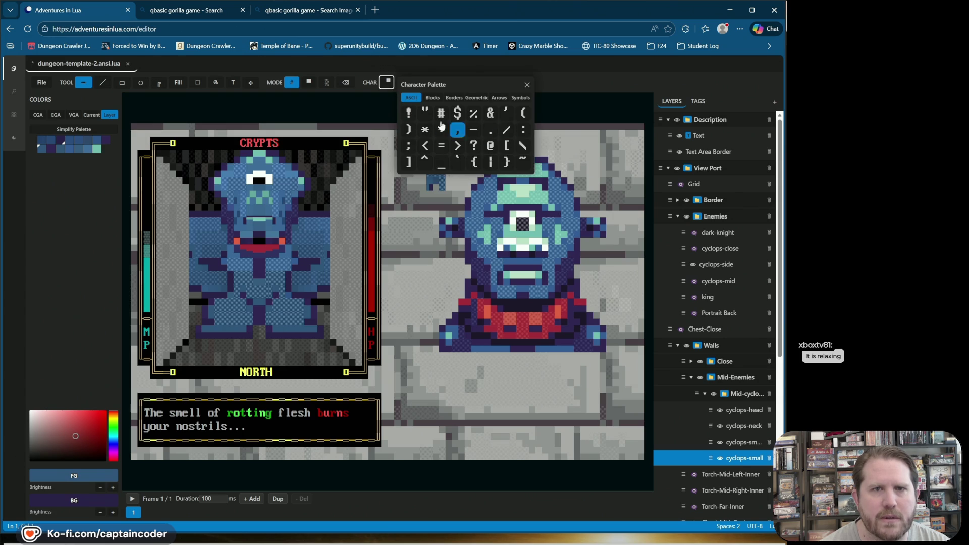
{"action": "left_click", "coordinate": [429, 100]}
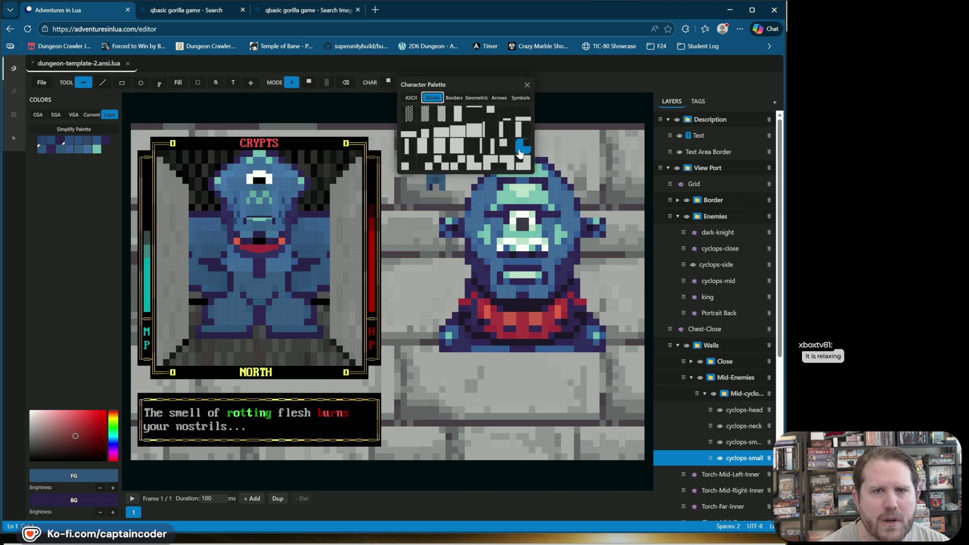
{"action": "left_click", "coordinate": [442, 163]}
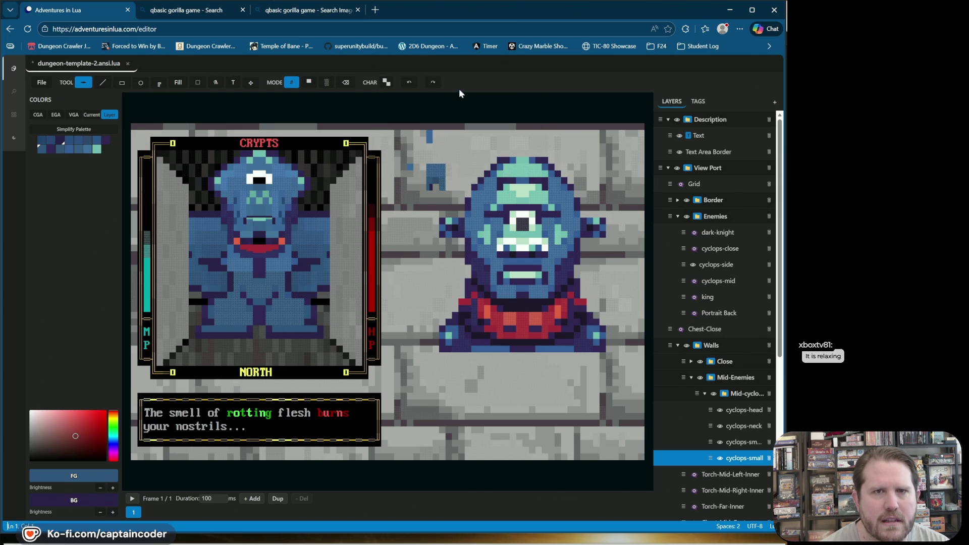
{"action": "left_click", "coordinate": [386, 85]}
{"action": "left_click", "coordinate": [432, 97]}
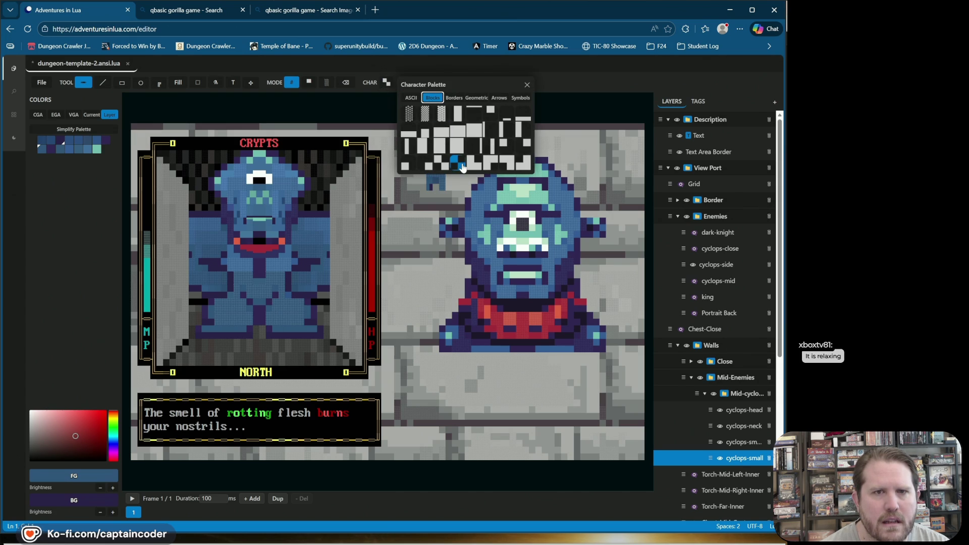
{"action": "left_click", "coordinate": [428, 165]}
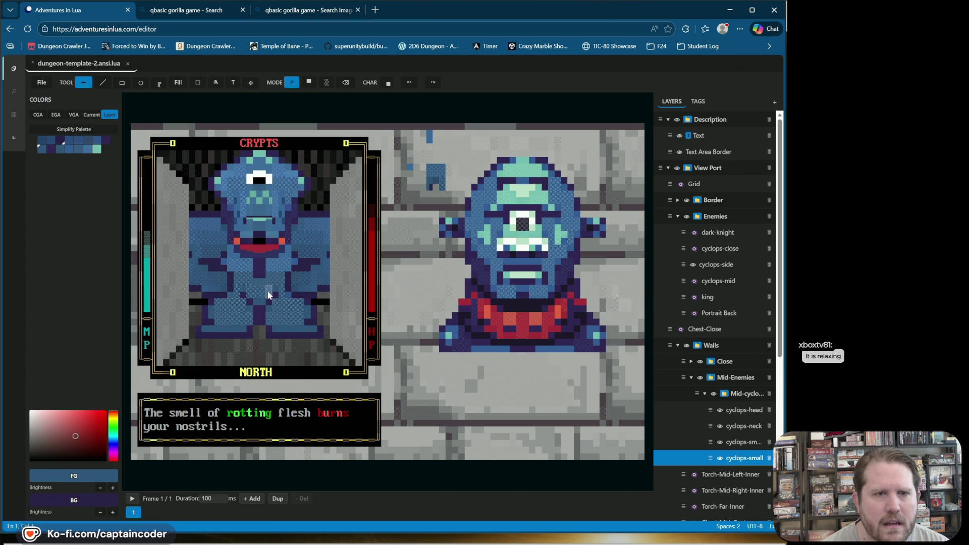
Set a blue background and dark purple foreground, pick a block glyph, and save dungeon-template-2.ansi.lua.
{"action": "right_click", "coordinate": [43, 151]}
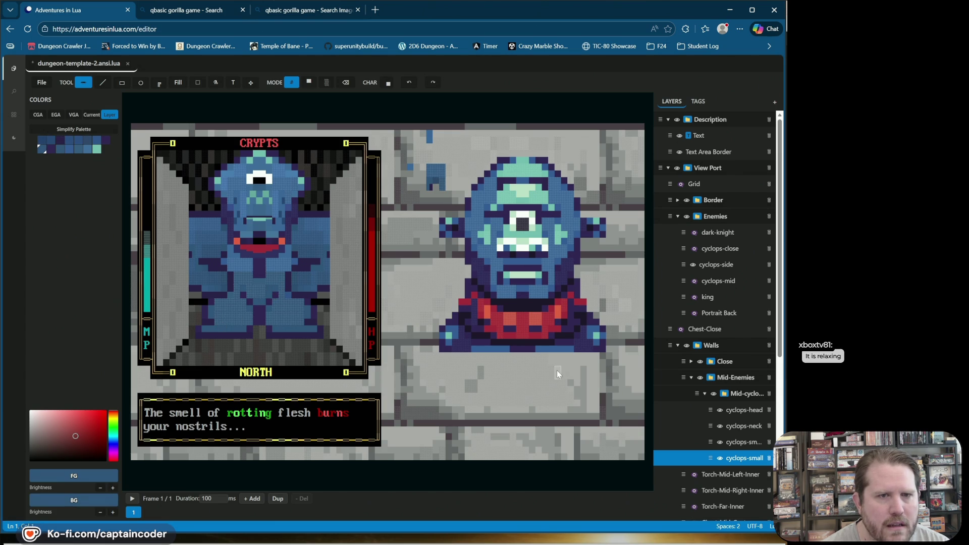
{"action": "left_click", "coordinate": [63, 141]}
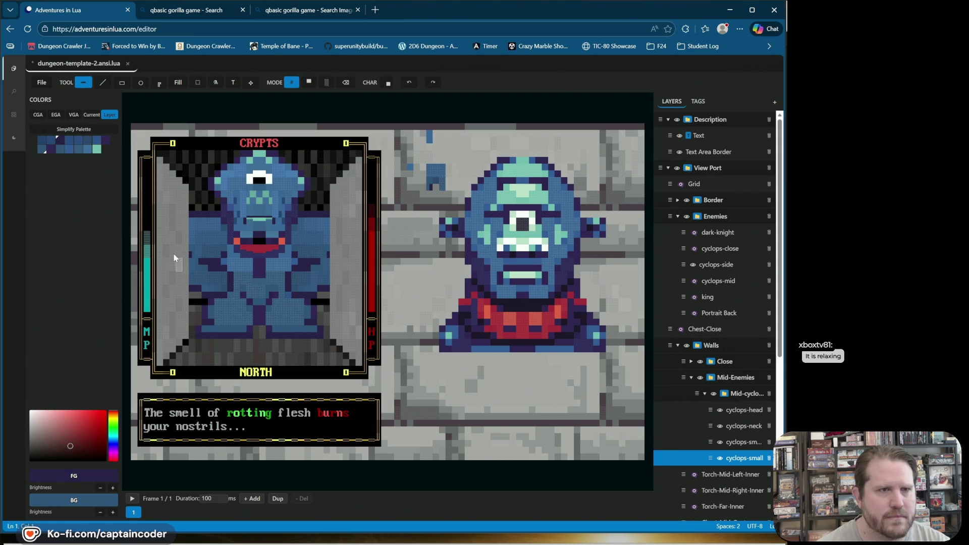
{"action": "left_click", "coordinate": [389, 84]}
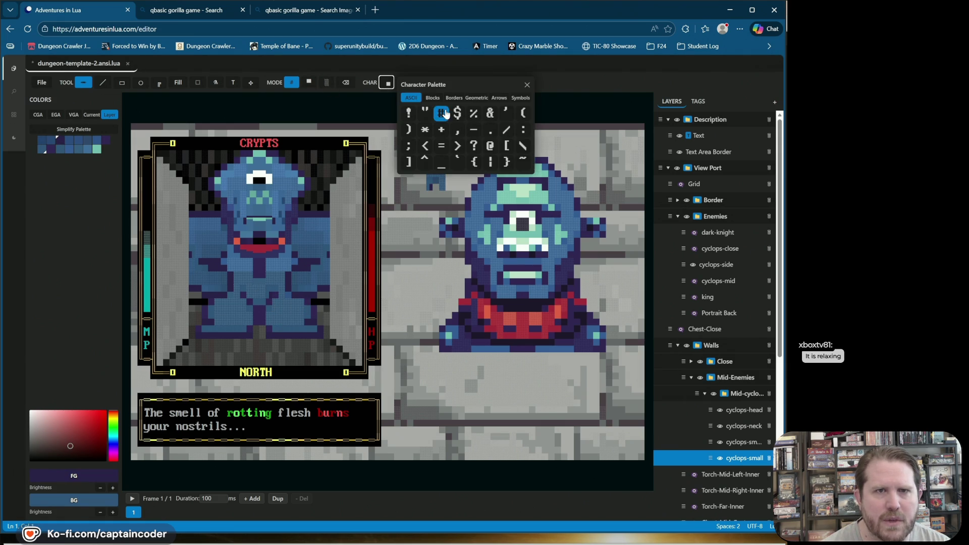
{"action": "left_click", "coordinate": [432, 98]}
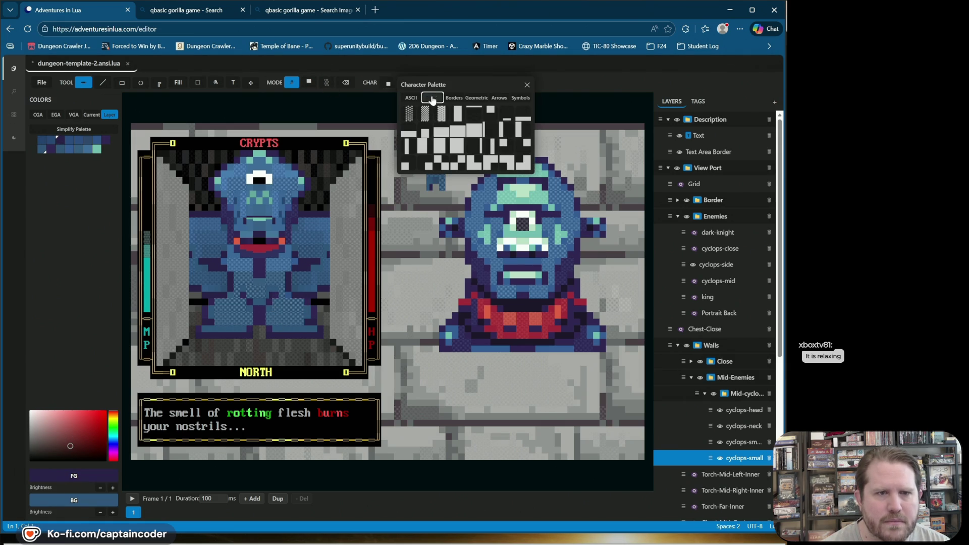
{"action": "left_click", "coordinate": [407, 166]}
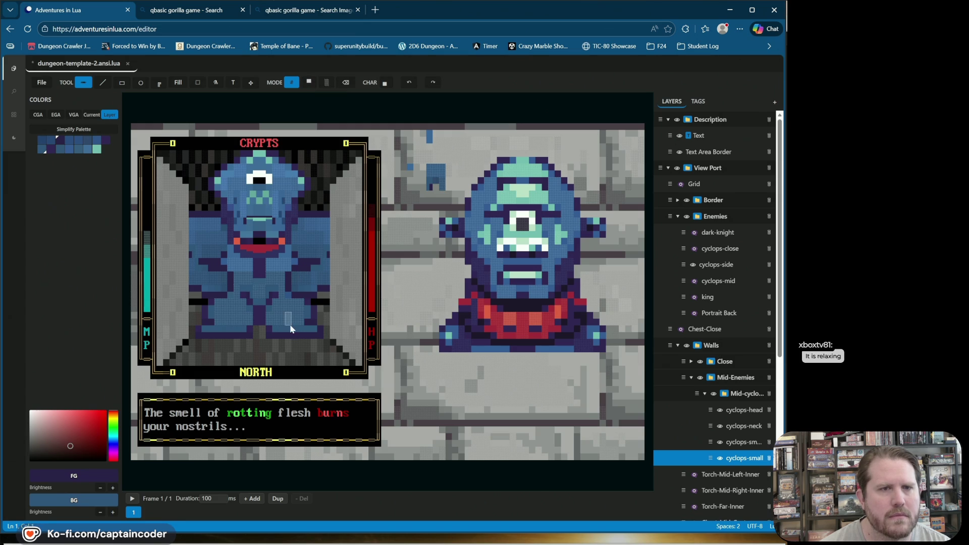
{"action": "key", "text": "ctrl+s"}
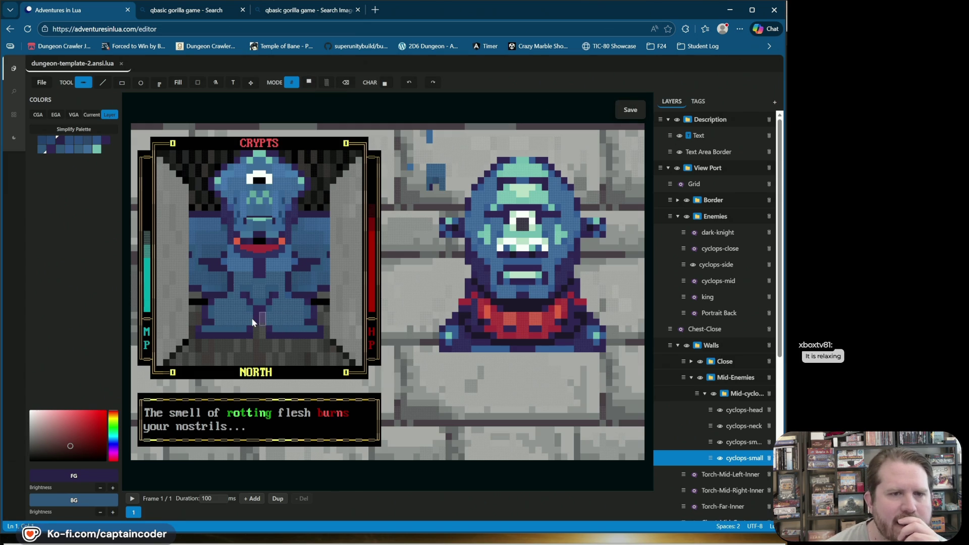
Place a narrow vertical-bar glyph in the cyclops portrait's lower body.
{"action": "left_click", "coordinate": [384, 83]}
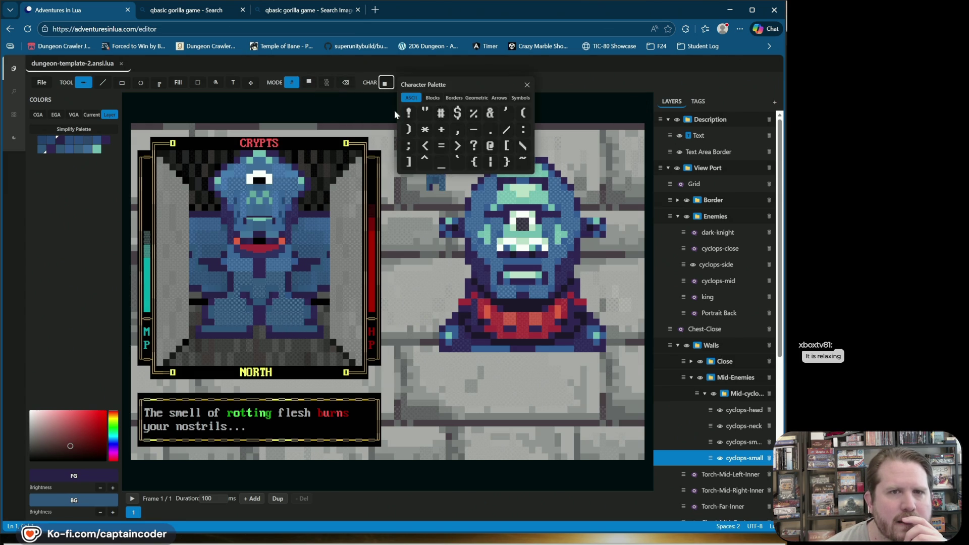
{"action": "left_click", "coordinate": [438, 98]}
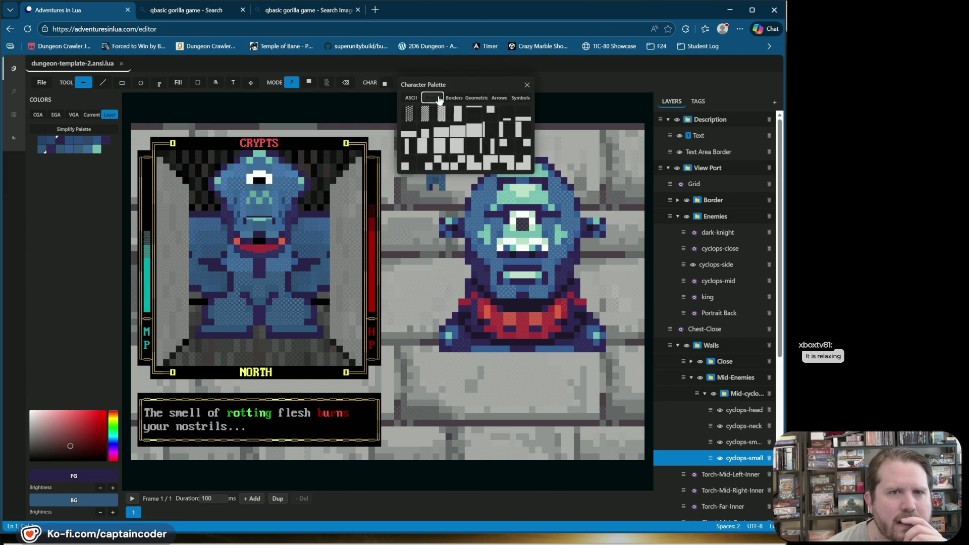
{"action": "left_click", "coordinate": [502, 130]}
{"action": "left_click", "coordinate": [258, 322]}
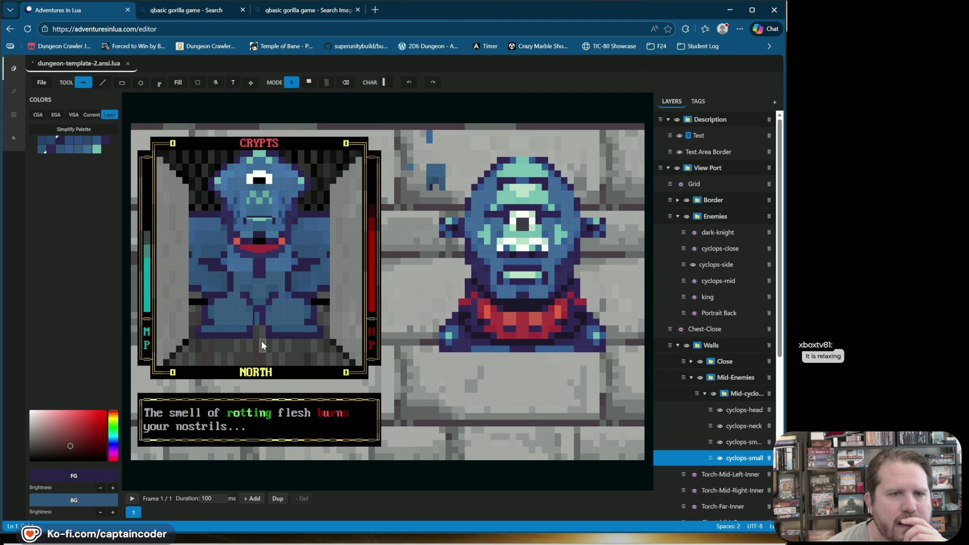
Try a light-grey block in the portrait, undo it, and show the full Current palette.
{"action": "left_click", "coordinate": [383, 83]}
{"action": "left_click", "coordinate": [433, 98]}
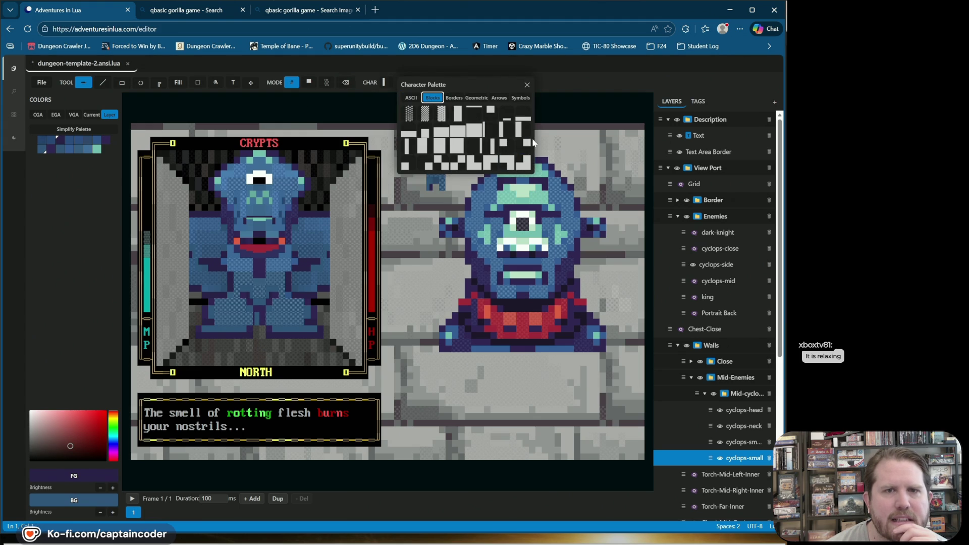
{"action": "left_click", "coordinate": [419, 149]}
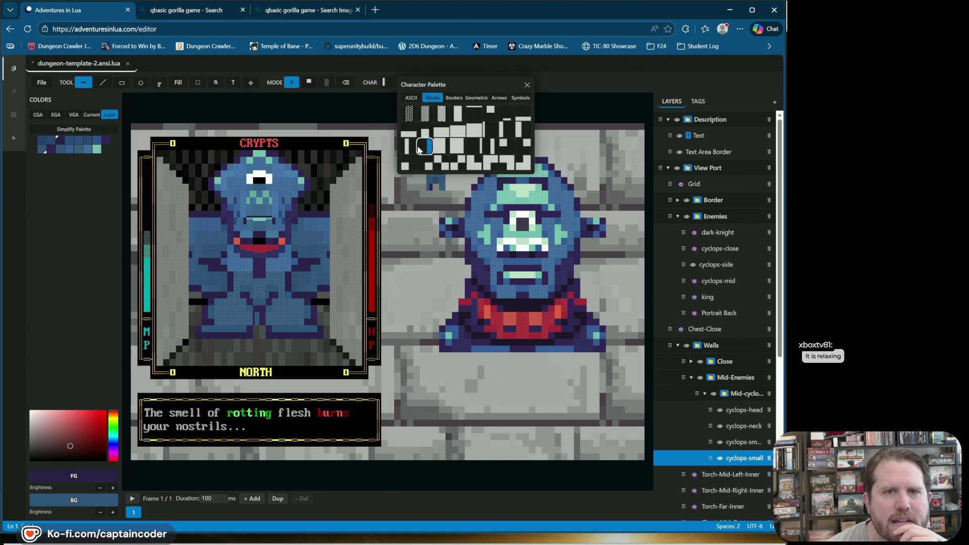
{"action": "left_click", "coordinate": [419, 150]}
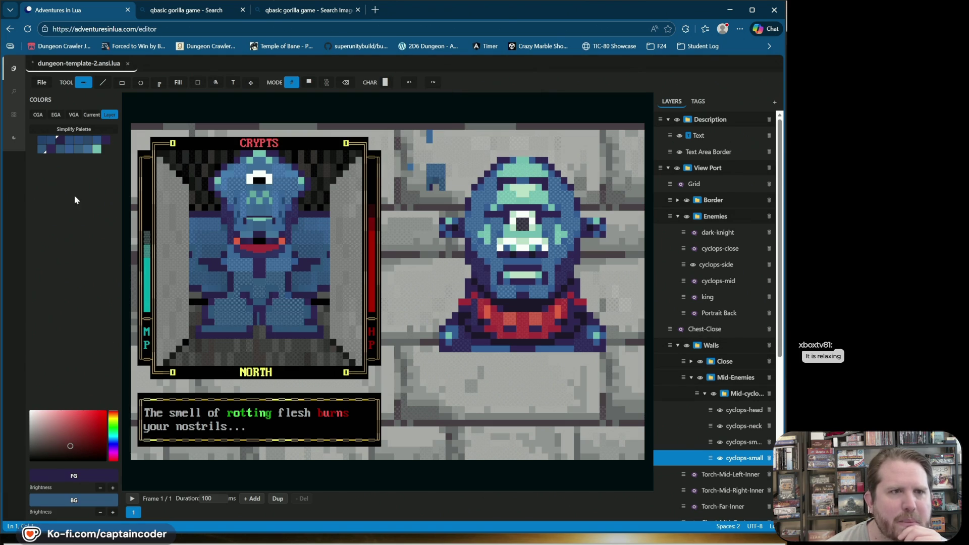
{"action": "right_click", "coordinate": [415, 273]}
{"action": "left_click", "coordinate": [256, 322]}
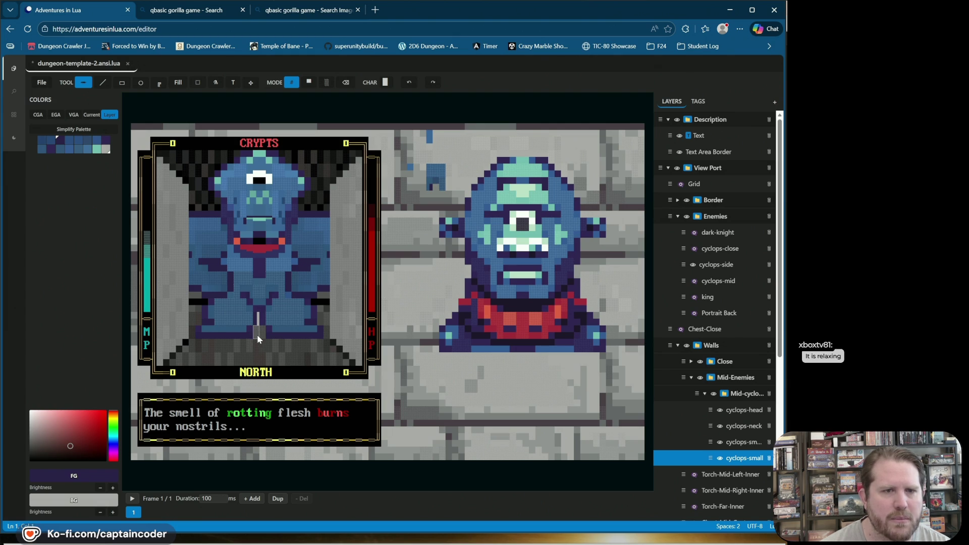
{"action": "key", "text": "ctrl+z"}
{"action": "key", "text": "ctrl+z"}
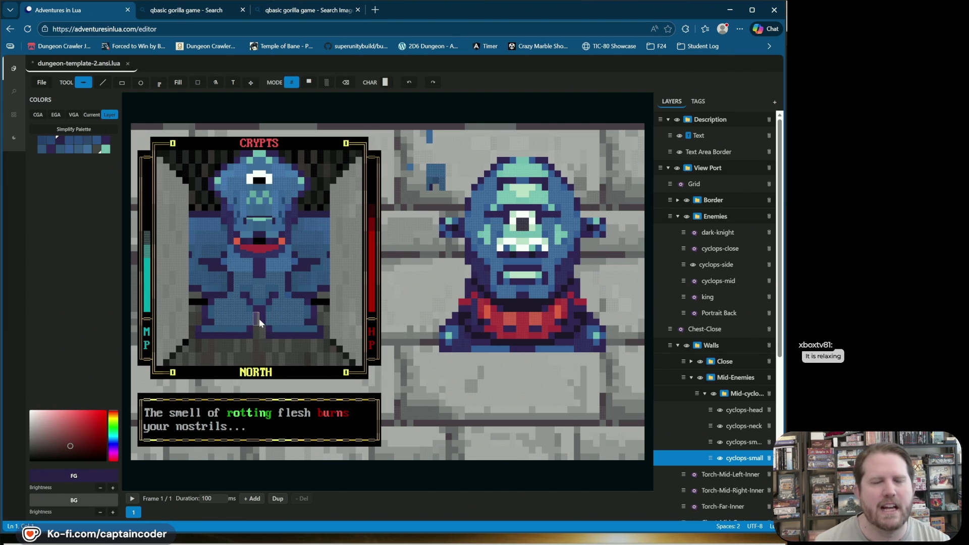
{"action": "left_click", "coordinate": [87, 117]}
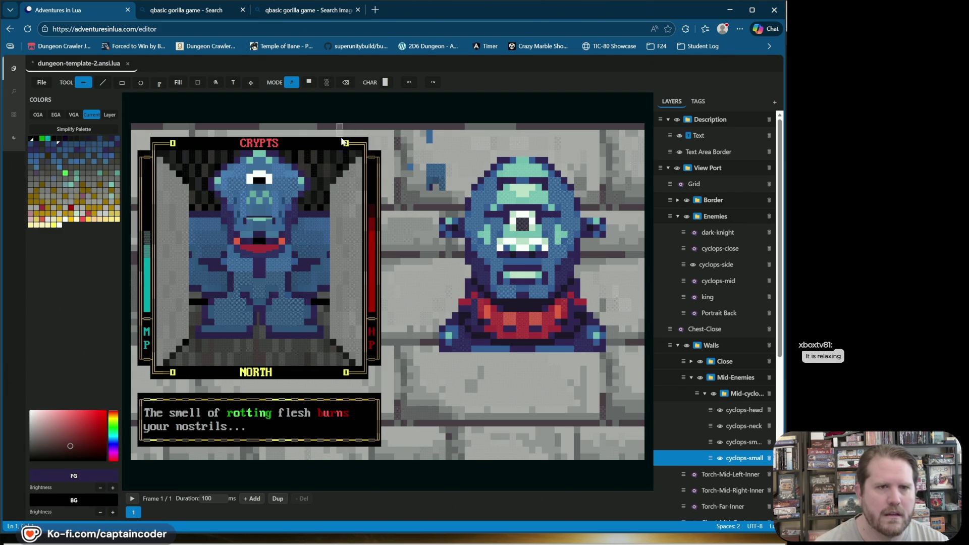
Pick black from the palette and sample dark purple from the portrait.
{"action": "left_click", "coordinate": [386, 82]}
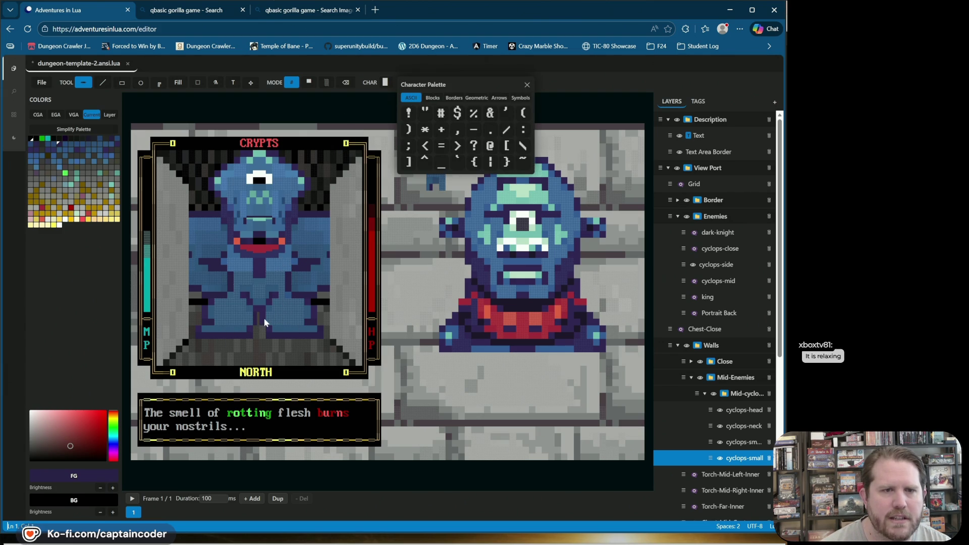
{"action": "left_click", "coordinate": [459, 60]}
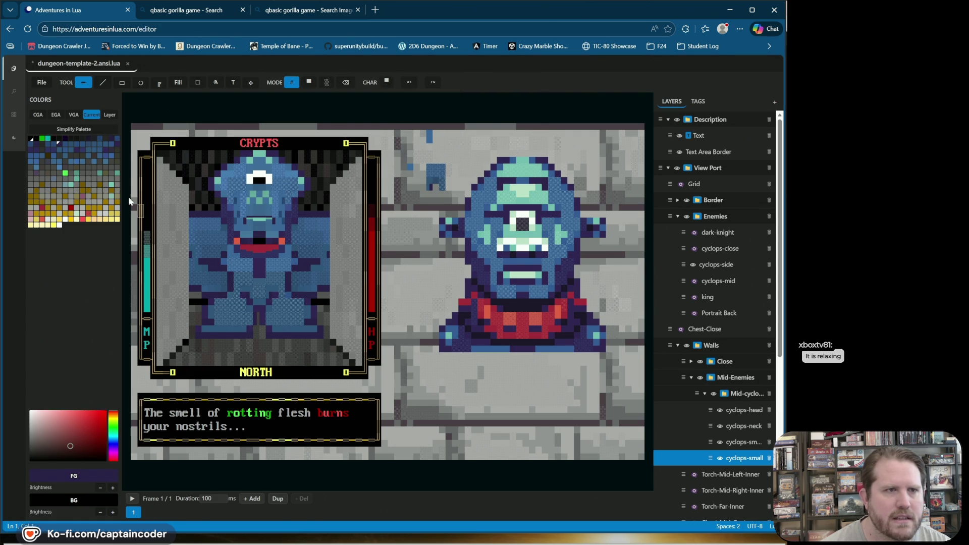
{"action": "left_click", "coordinate": [31, 139]}
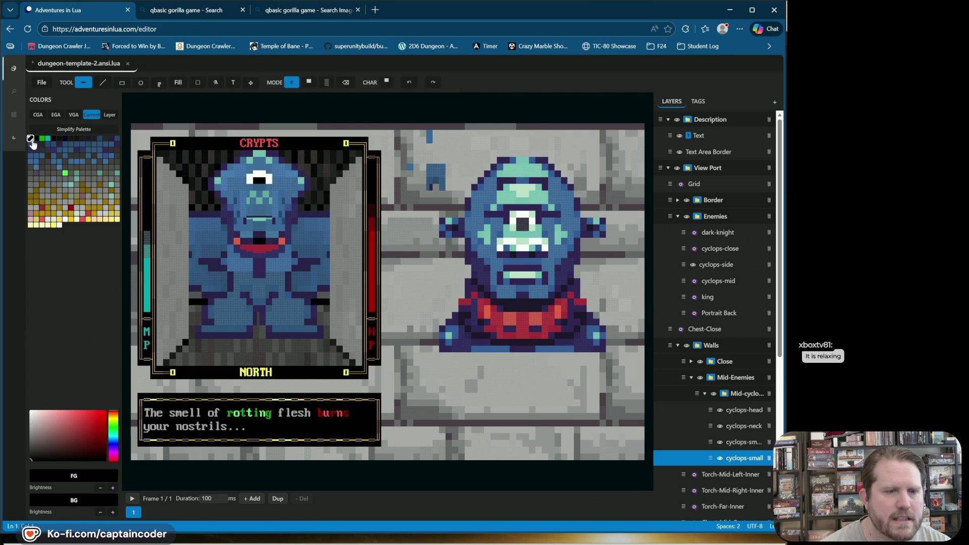
{"action": "left_click", "coordinate": [262, 323], "text": "alt"}
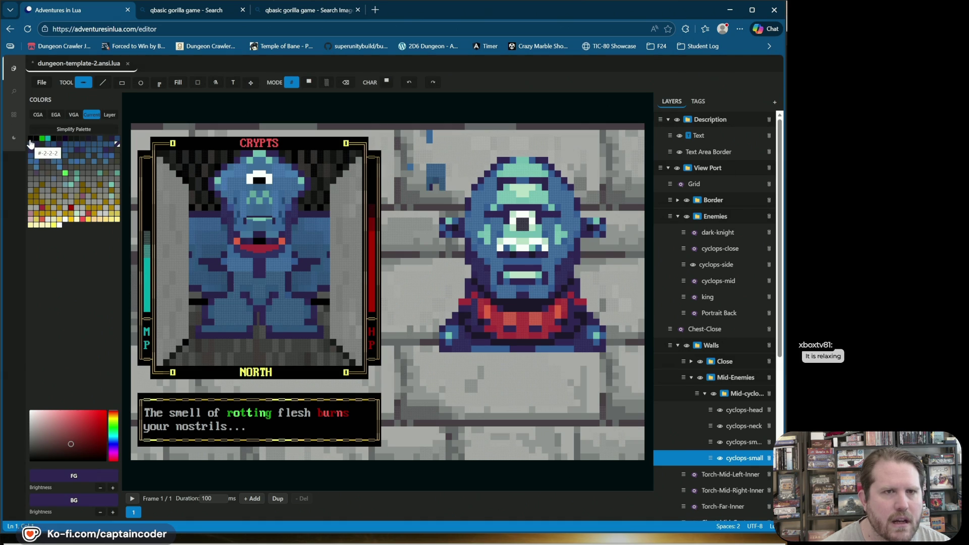
Draw a thin black vertical bar between the cyclops's legs.
{"action": "left_click", "coordinate": [387, 83]}
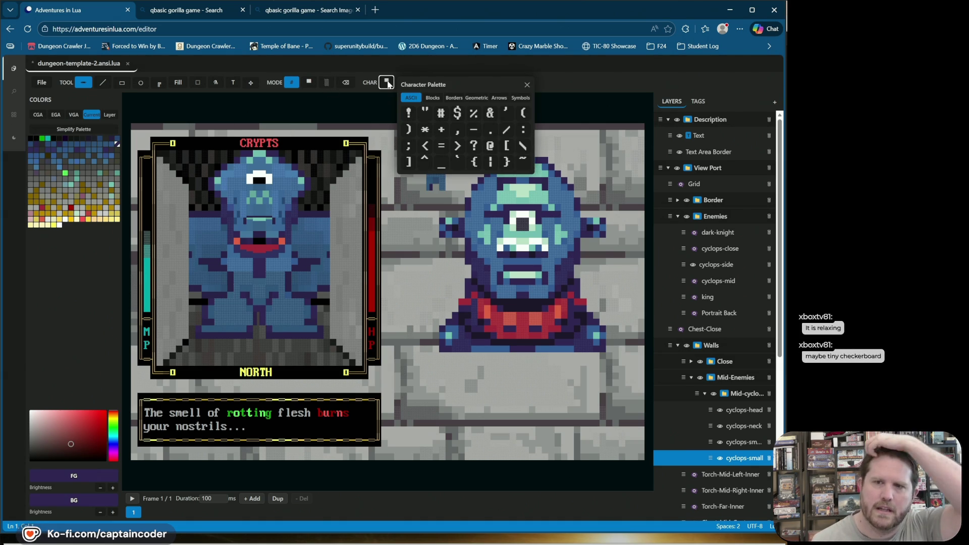
{"action": "left_click", "coordinate": [388, 84]}
{"action": "left_click", "coordinate": [388, 84]}
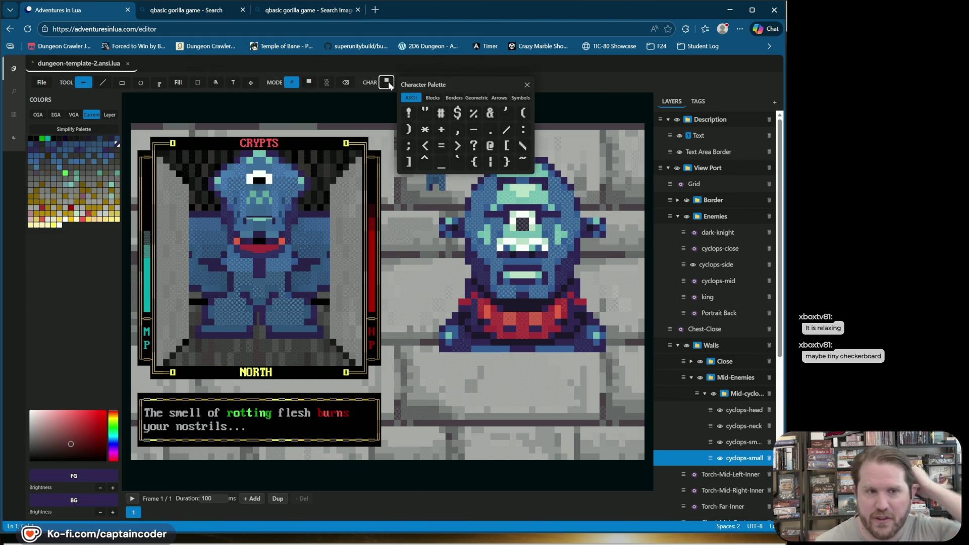
{"action": "left_click", "coordinate": [436, 98]}
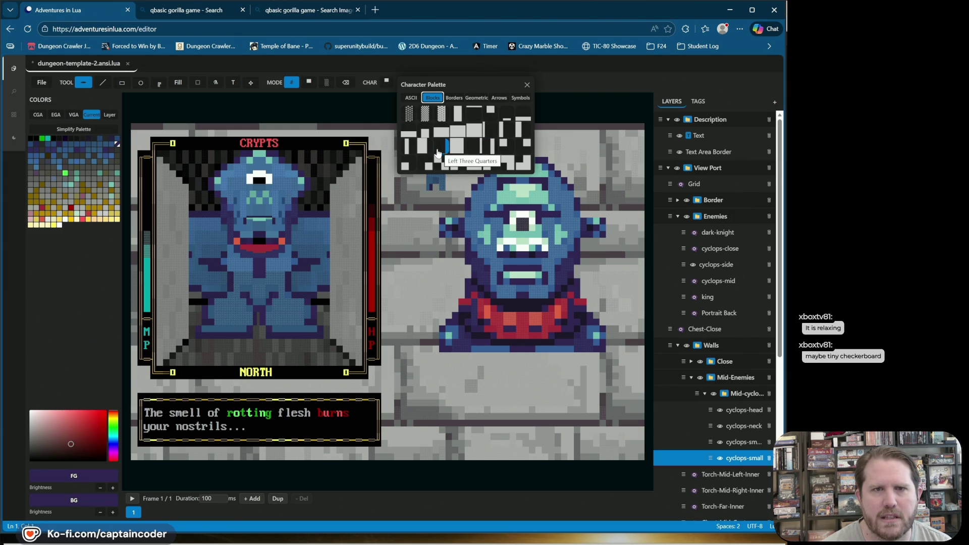
{"action": "left_click", "coordinate": [493, 132]}
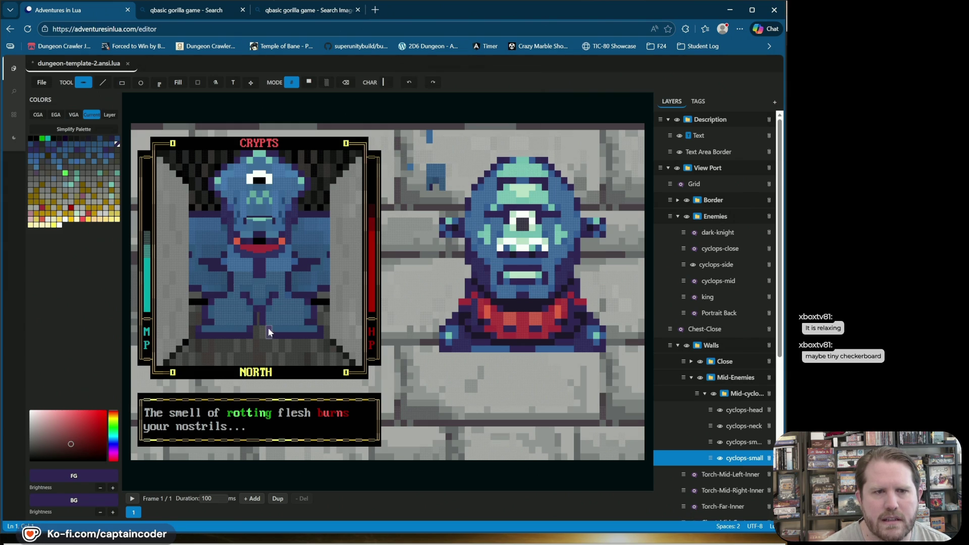
{"action": "left_click", "coordinate": [35, 140]}
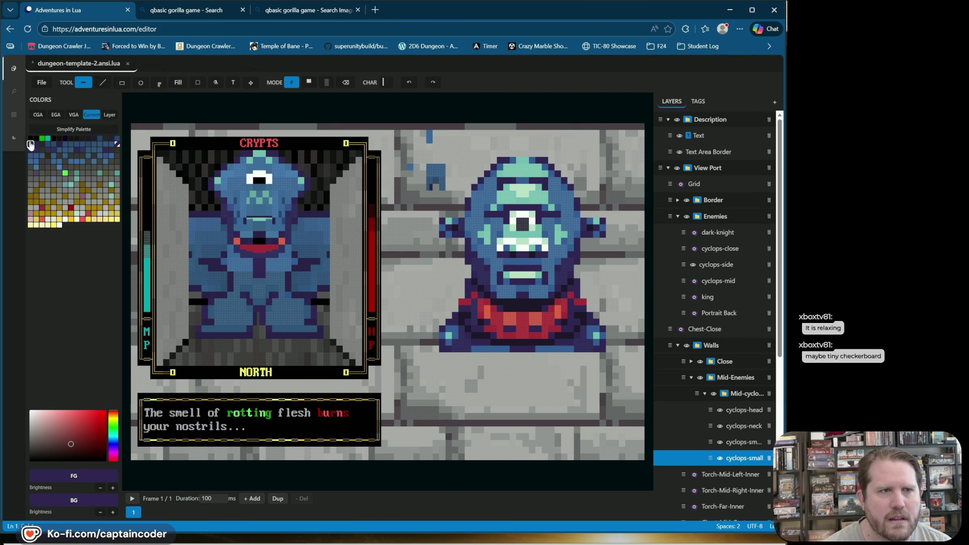
{"action": "left_click", "coordinate": [31, 138]}
{"action": "left_click", "coordinate": [262, 320]}
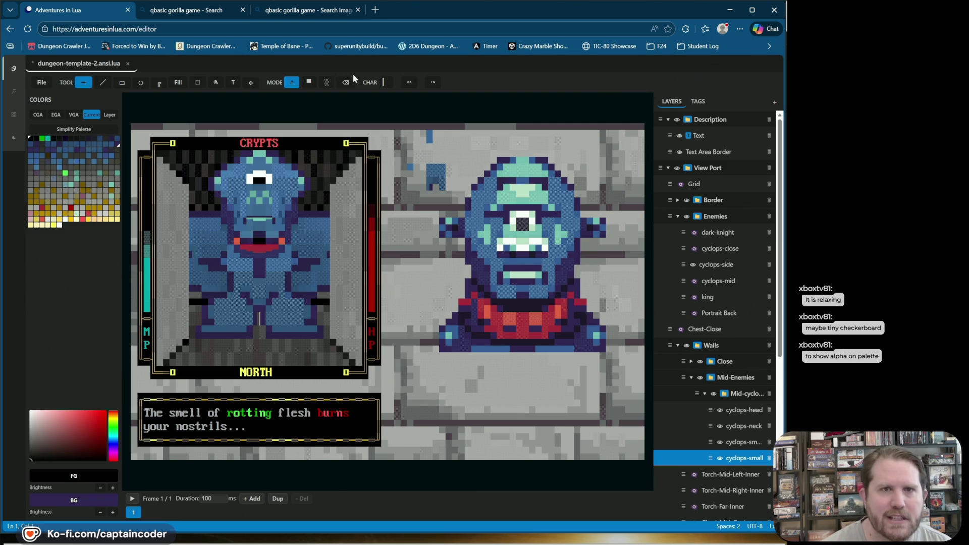
Select the Right One Eighth block character for drawing.
{"action": "left_click", "coordinate": [386, 85]}
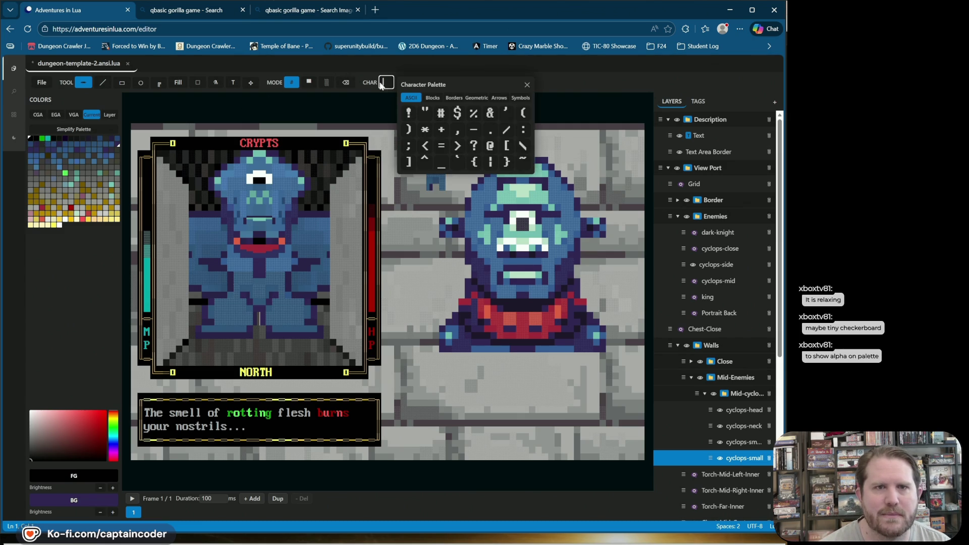
{"action": "left_click", "coordinate": [433, 97]}
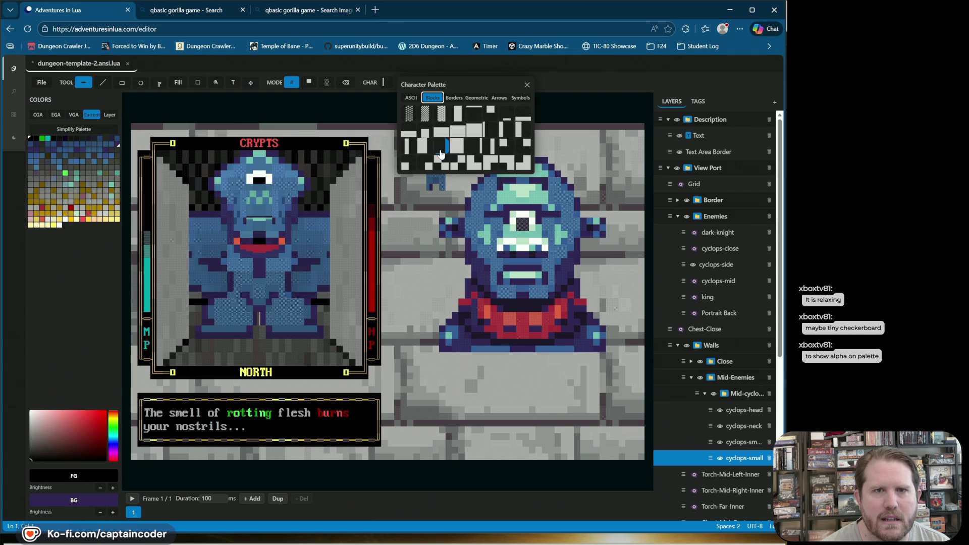
{"action": "left_click", "coordinate": [504, 129]}
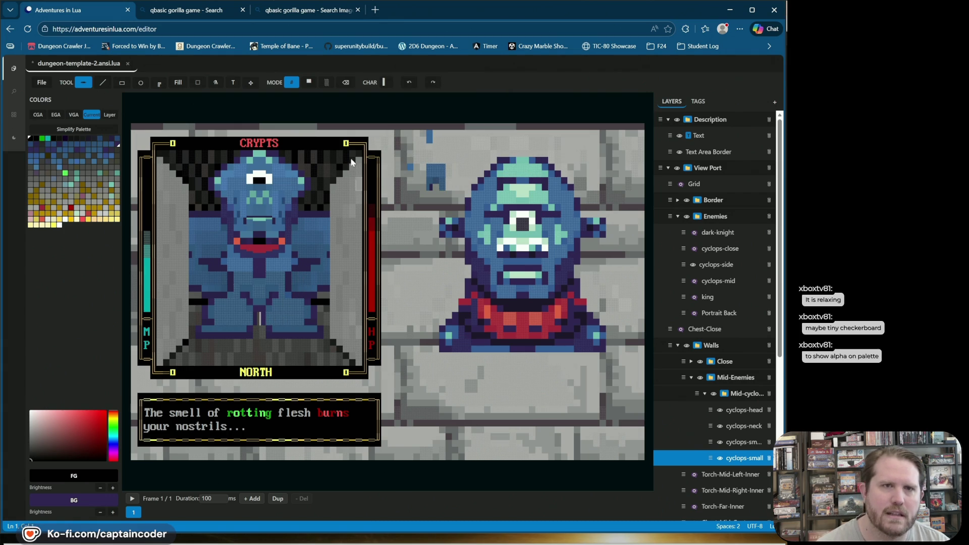
{"action": "left_click", "coordinate": [392, 86]}
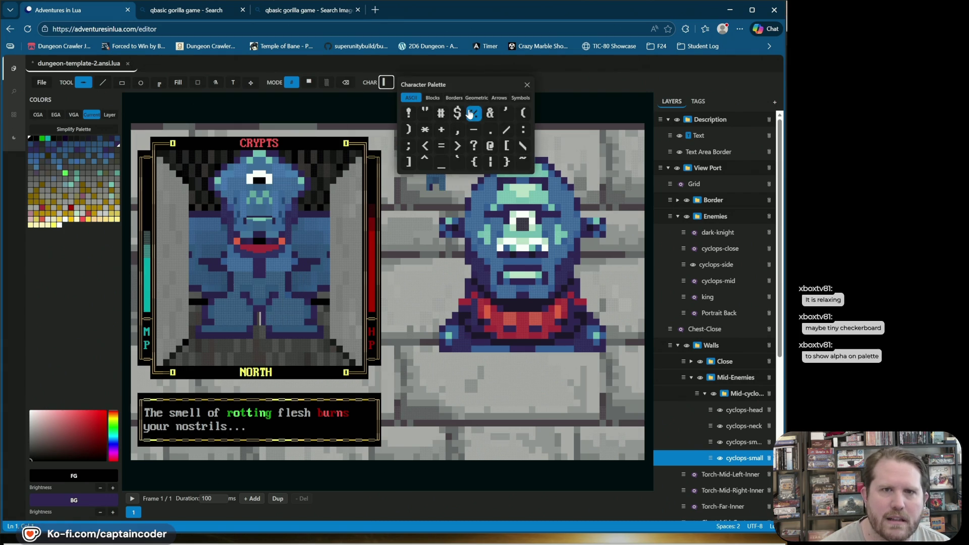
{"action": "left_click", "coordinate": [432, 99]}
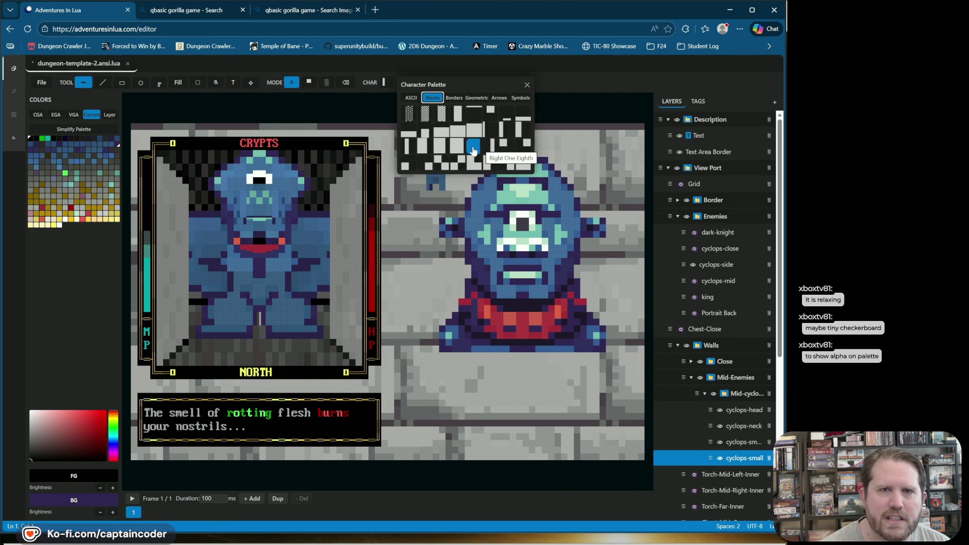
{"action": "left_click", "coordinate": [429, 149]}
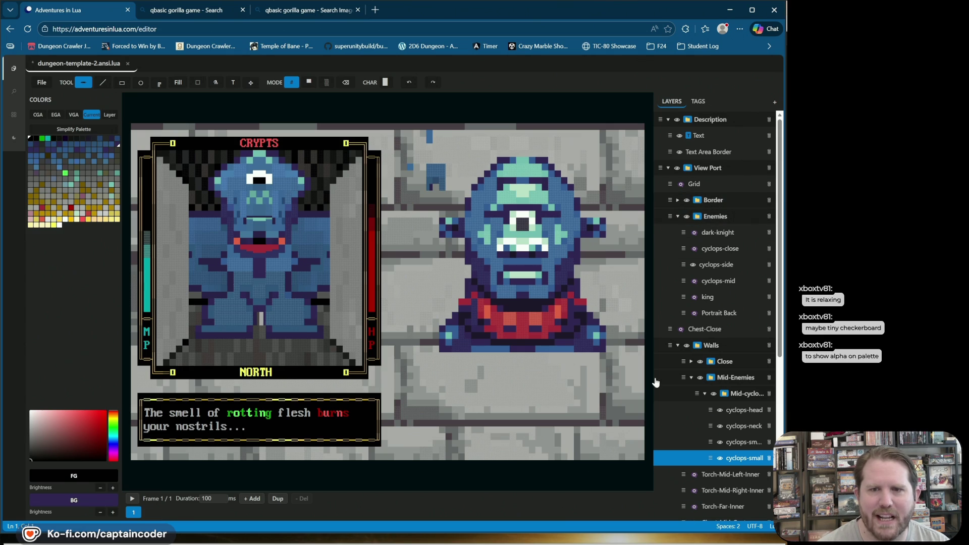
Toggle the cyclops-small layer off and on to inspect the chest behind it.
{"action": "left_click", "coordinate": [721, 458]}
{"action": "left_click", "coordinate": [720, 458]}
{"action": "left_click", "coordinate": [720, 458]}
{"action": "left_click", "coordinate": [720, 458]}
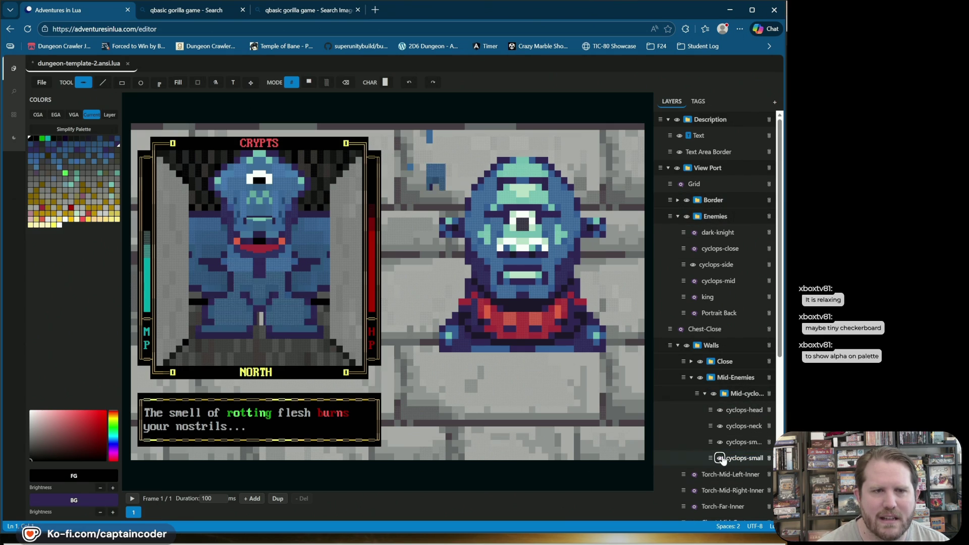
{"action": "left_click", "coordinate": [720, 458]}
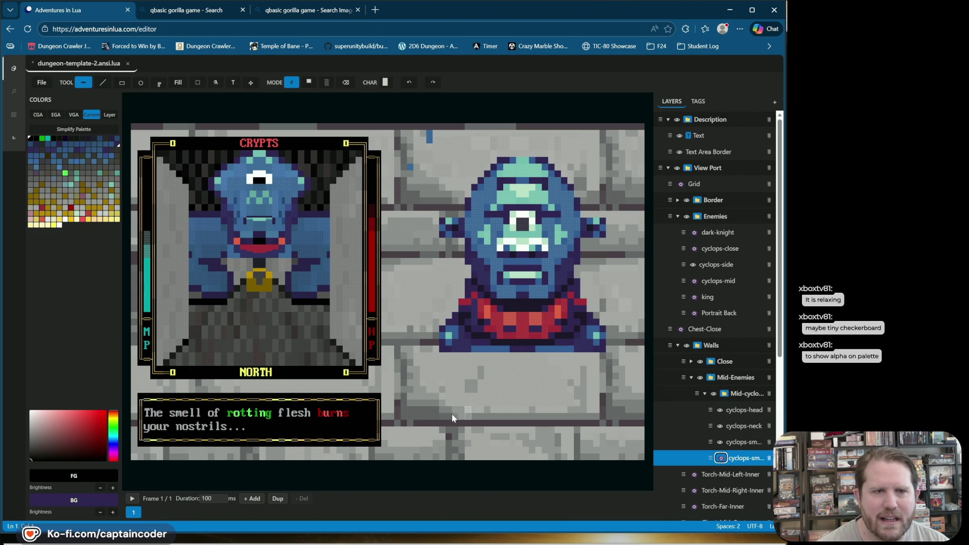
{"action": "left_click", "coordinate": [265, 316], "text": "alt"}
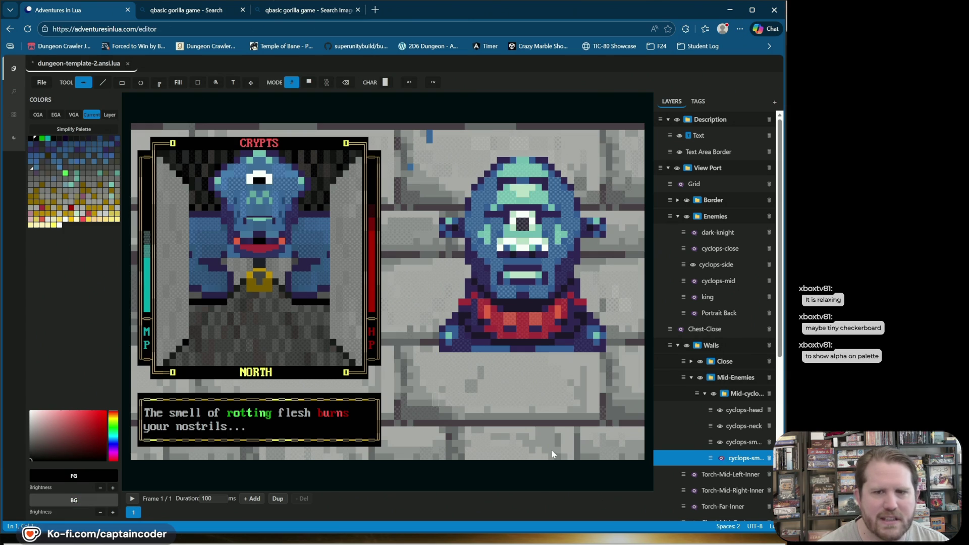
{"action": "left_click", "coordinate": [721, 458]}
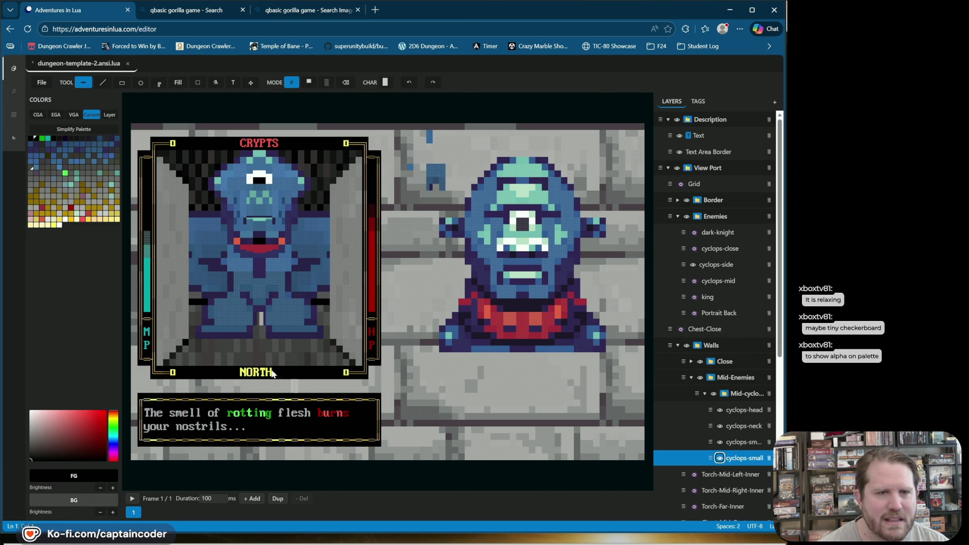
Sample dark purple as background and paint a light portrait cell black.
{"action": "right_click", "coordinate": [263, 324], "text": "alt"}
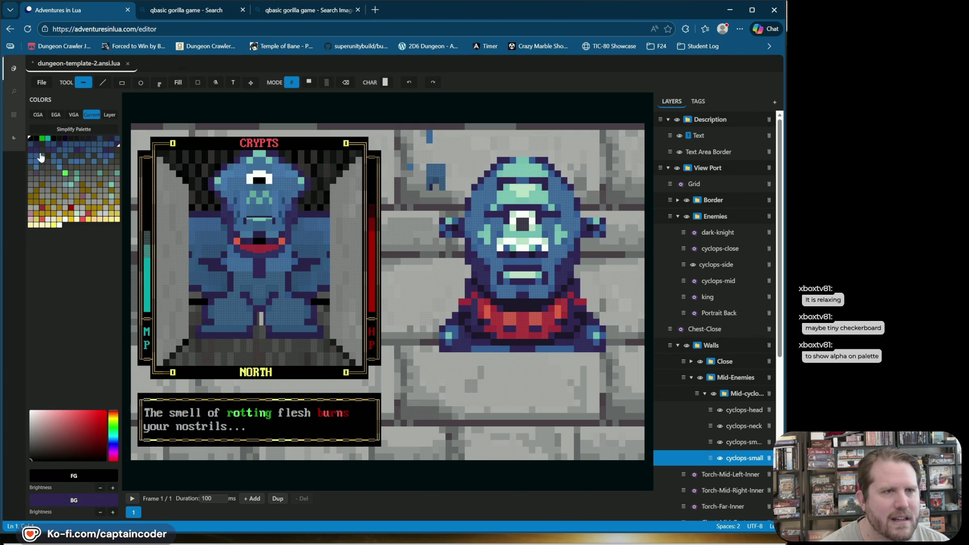
{"action": "left_click", "coordinate": [35, 138]}
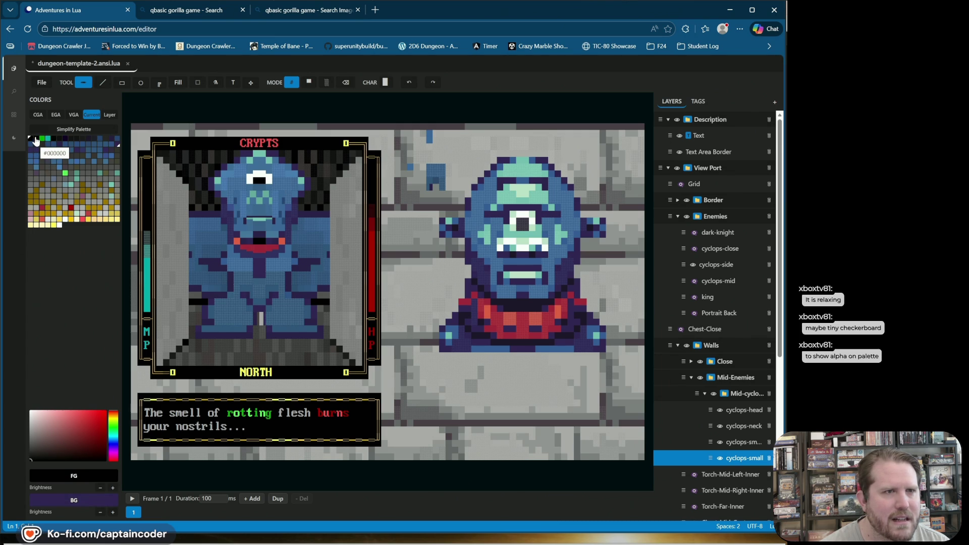
{"action": "left_click", "coordinate": [263, 321]}
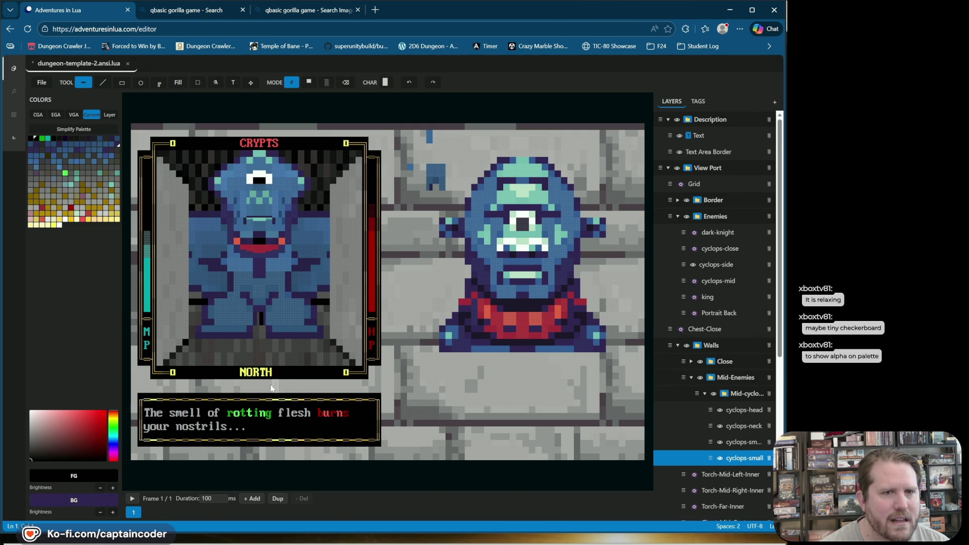
Try and undo a light grey cell, choose the Left Five Eighths block, and save.
{"action": "left_click", "coordinate": [93, 184]}
{"action": "left_click", "coordinate": [256, 332]}
{"action": "key", "text": "ctrl+z"}
{"action": "key", "text": "ctrl+z"}
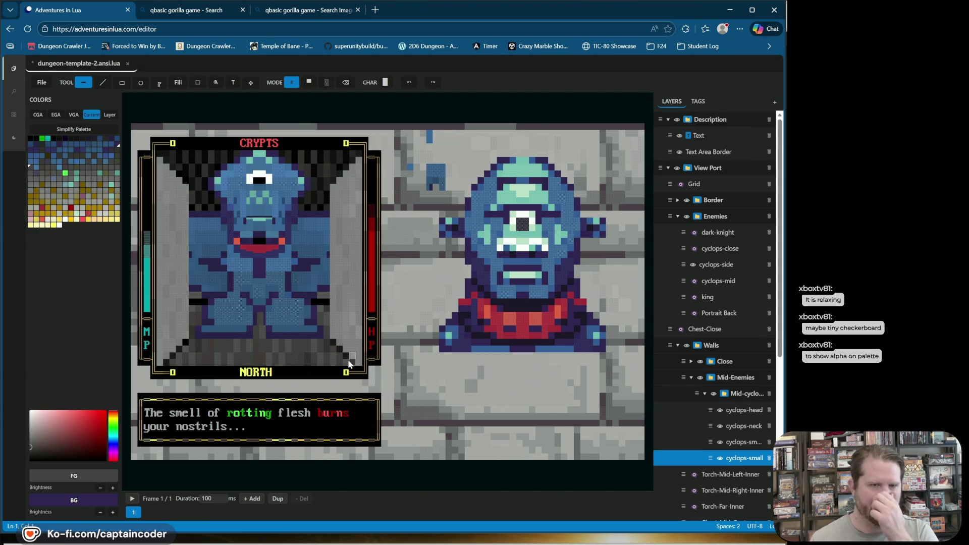
{"action": "left_click", "coordinate": [386, 84]}
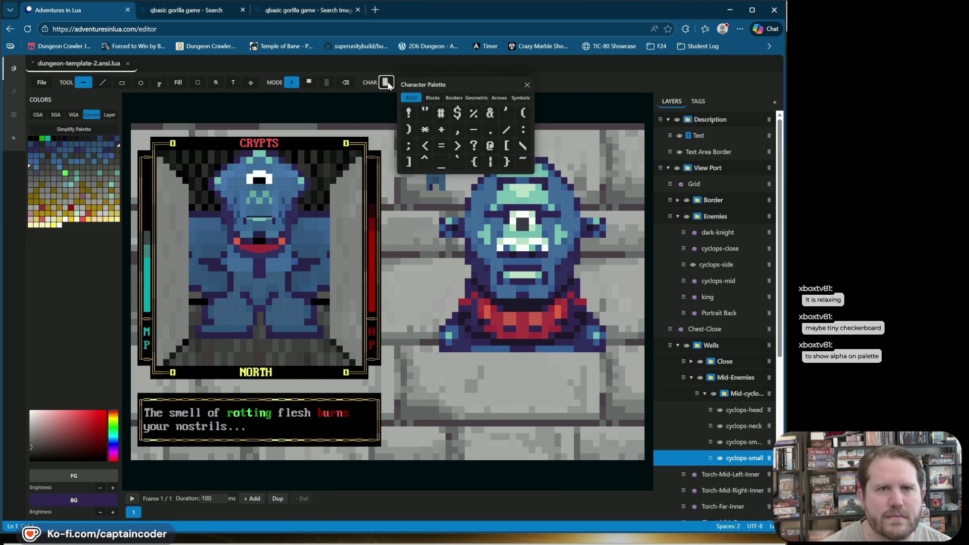
{"action": "left_click", "coordinate": [432, 98]}
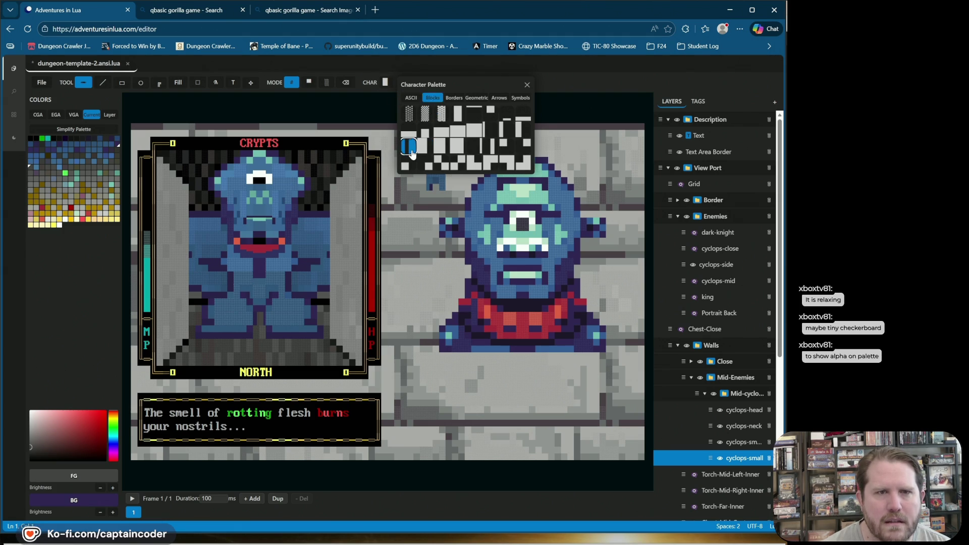
{"action": "left_click", "coordinate": [429, 147]}
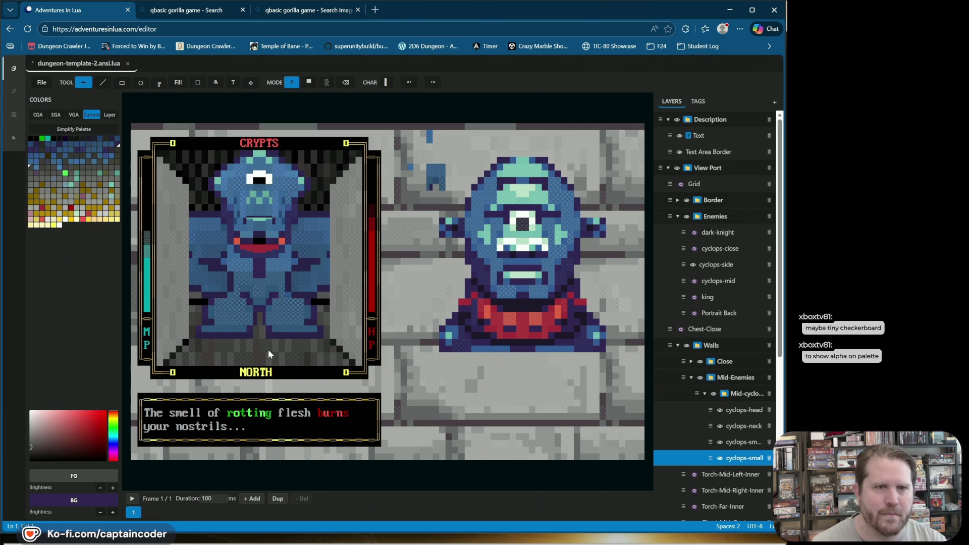
{"action": "key", "text": "ctrl+s"}
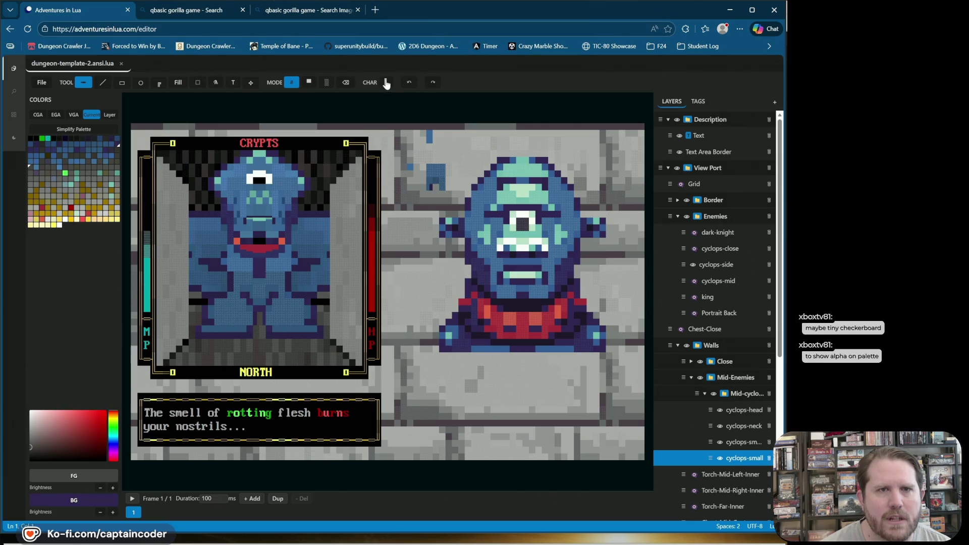
Sample portrait colours and paint a block cell on the cyclops's lower body.
{"action": "left_click", "coordinate": [386, 83]}
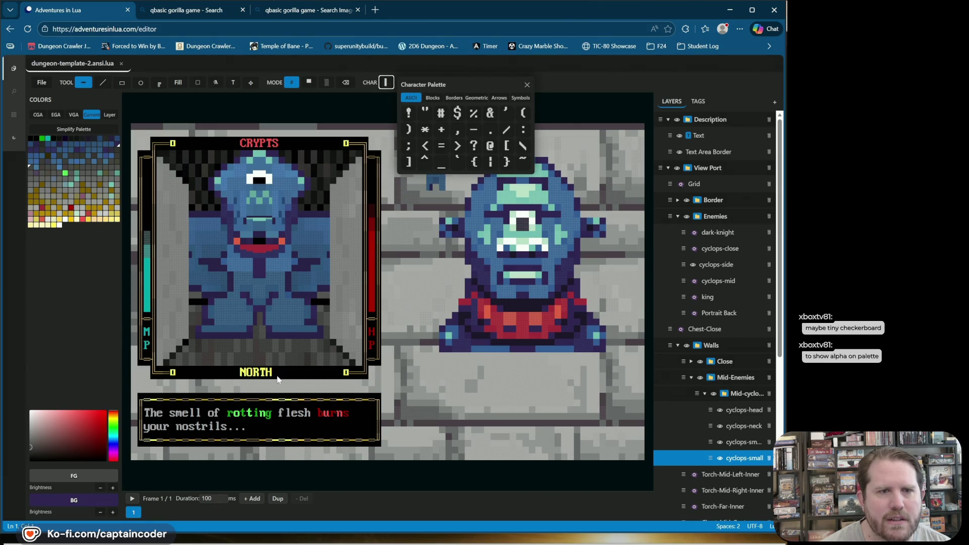
{"action": "left_click", "coordinate": [263, 303]}
{"action": "right_click", "coordinate": [269, 307]}
{"action": "left_click", "coordinate": [386, 83]}
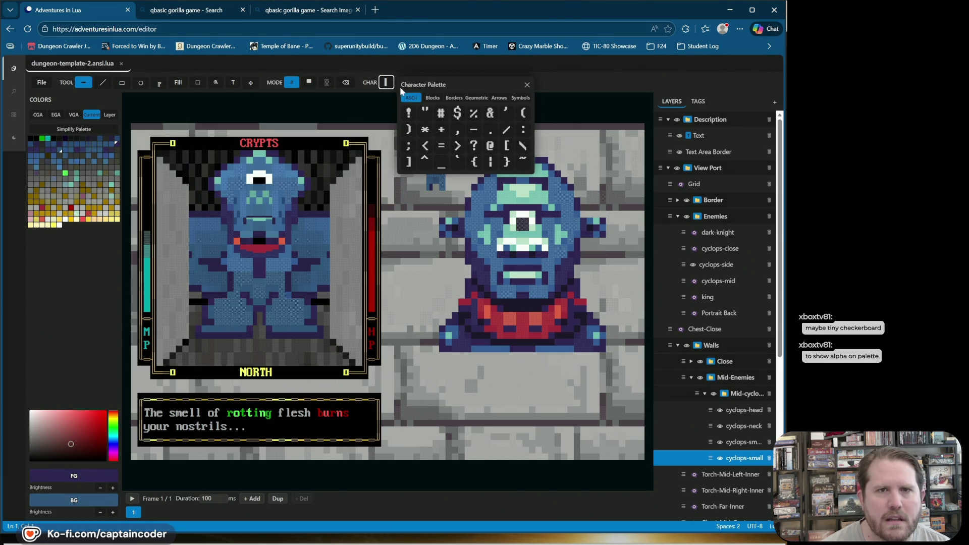
{"action": "left_click", "coordinate": [433, 98]}
{"action": "left_click", "coordinate": [441, 163]}
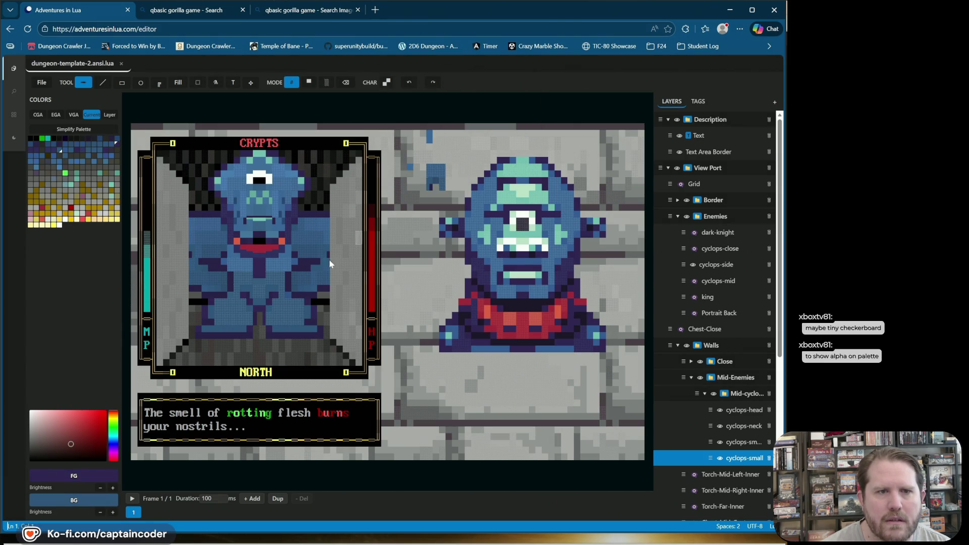
{"action": "left_click", "coordinate": [270, 305]}
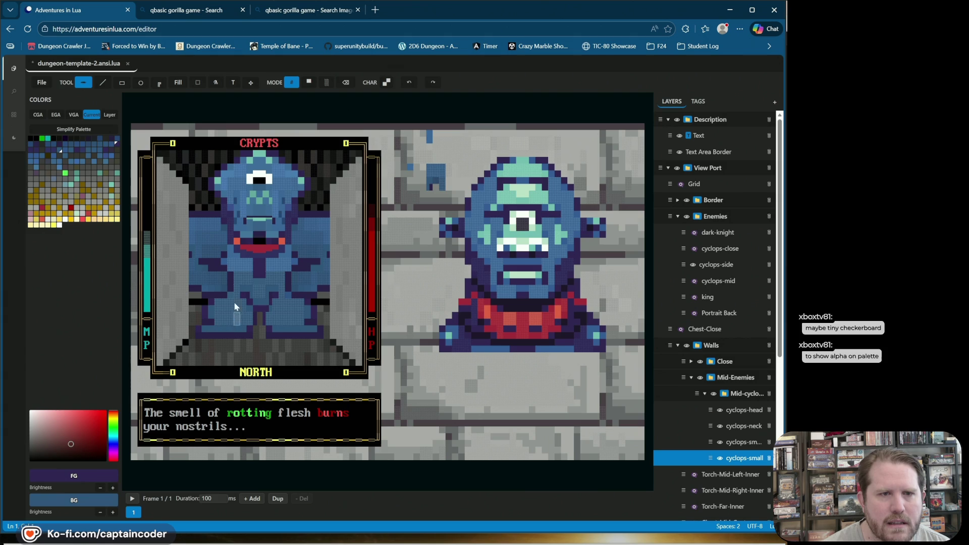
Pick a different block glyph and paint a teal cell on the cyclops.
{"action": "left_click", "coordinate": [387, 84]}
{"action": "left_click", "coordinate": [433, 100]}
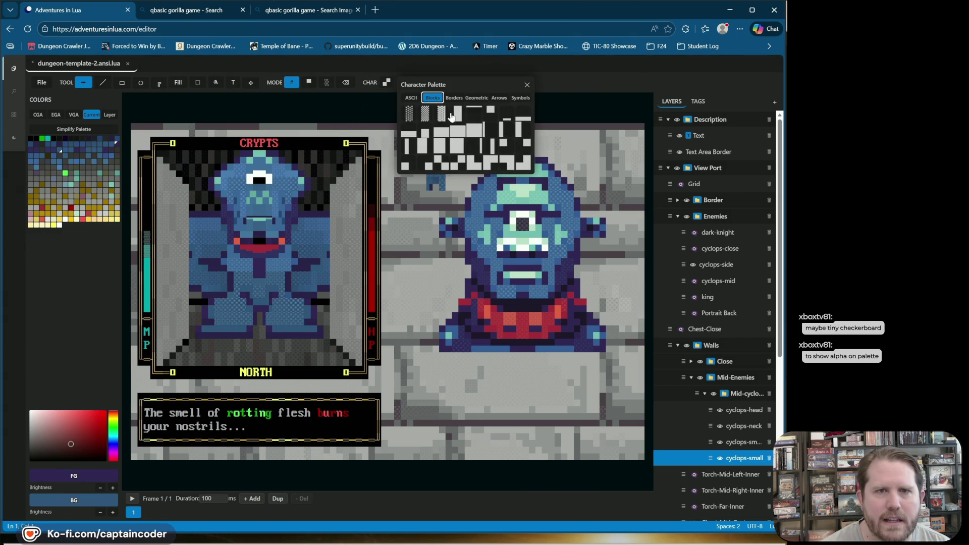
{"action": "left_click", "coordinate": [443, 166]}
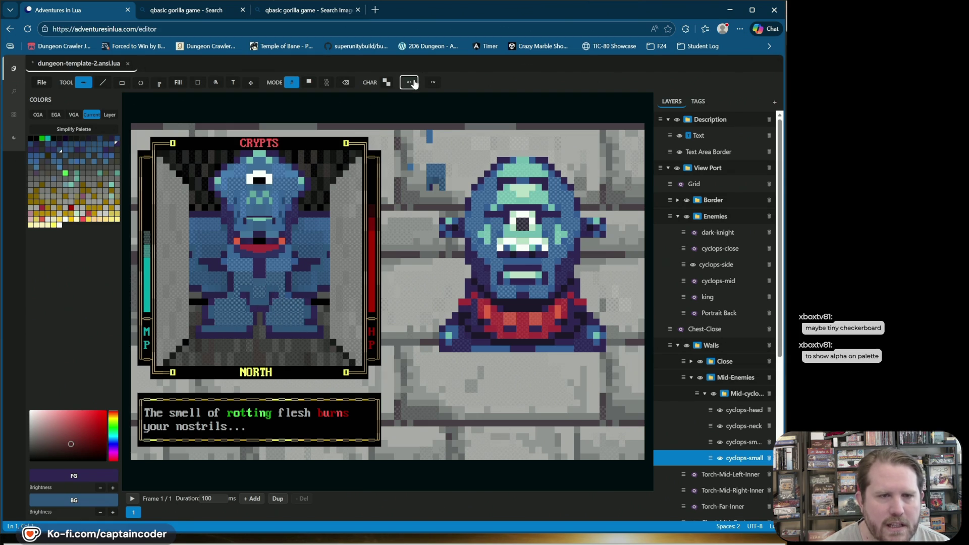
{"action": "left_click", "coordinate": [270, 292]}
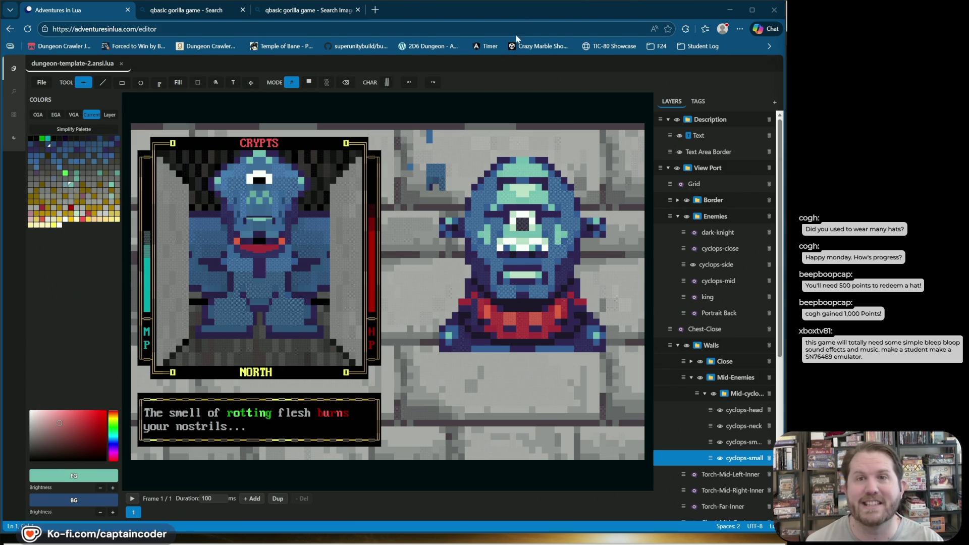
{"action": "key", "text": "ctrl+t"}
Enter 'chip' in the new tab's address bar to load chipcomposer.com/tracker.
{"action": "type", "text": "chip"}
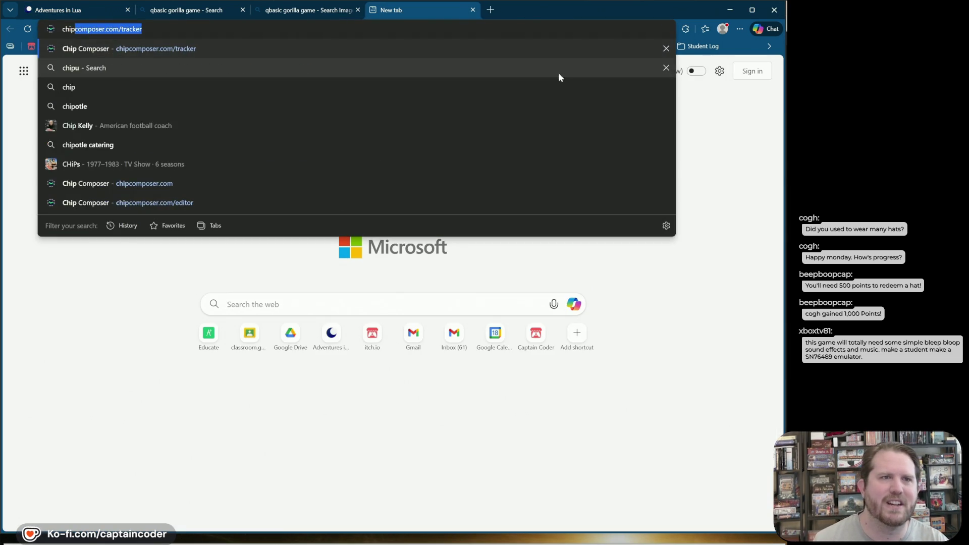
{"action": "key", "text": "Return"}
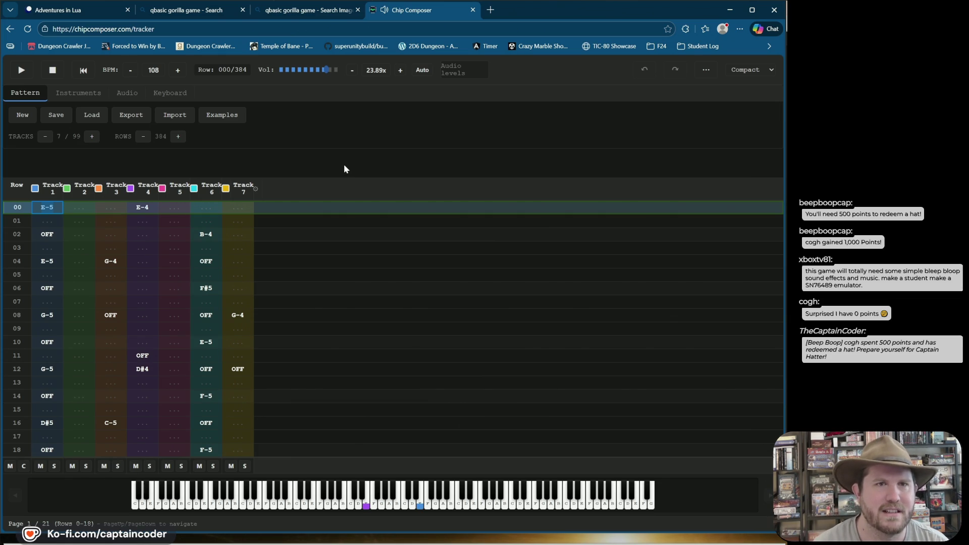
Start playback and load the Star Control 3 instrument library.
{"action": "left_click", "coordinate": [21, 71]}
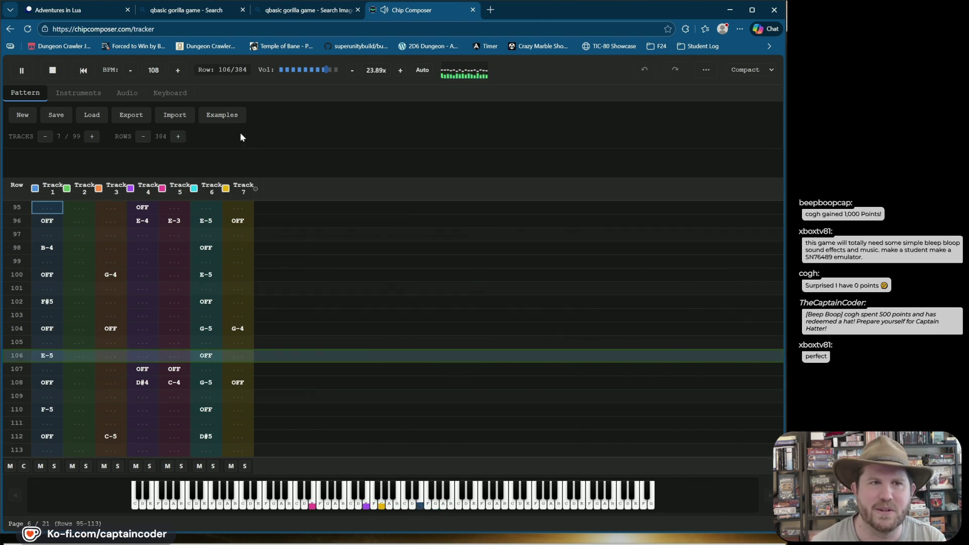
{"action": "left_click", "coordinate": [98, 101]}
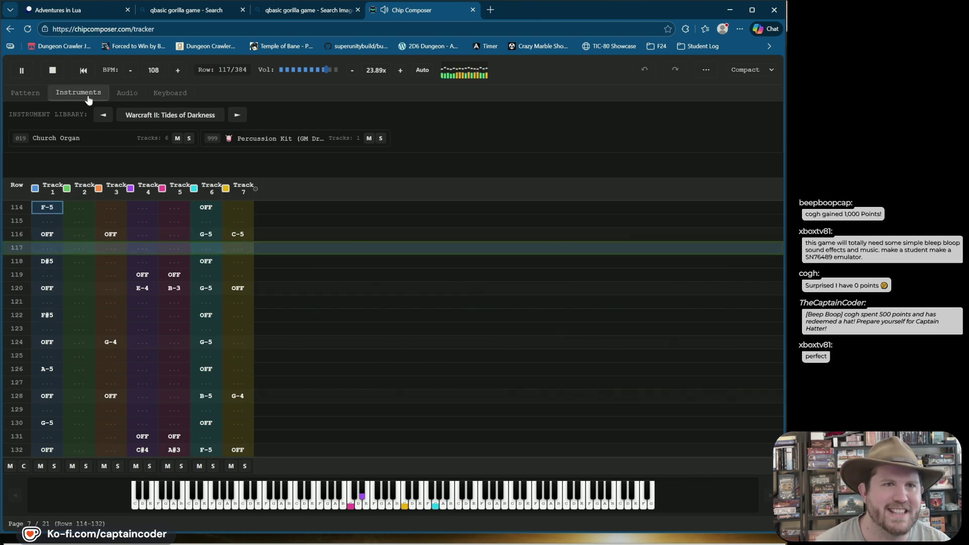
{"action": "left_click", "coordinate": [173, 119]}
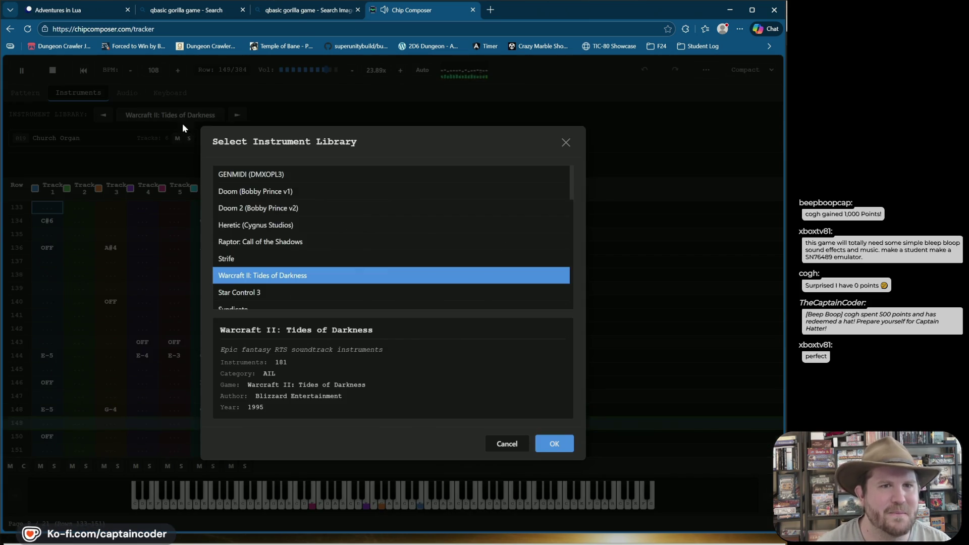
{"action": "left_click", "coordinate": [261, 293]}
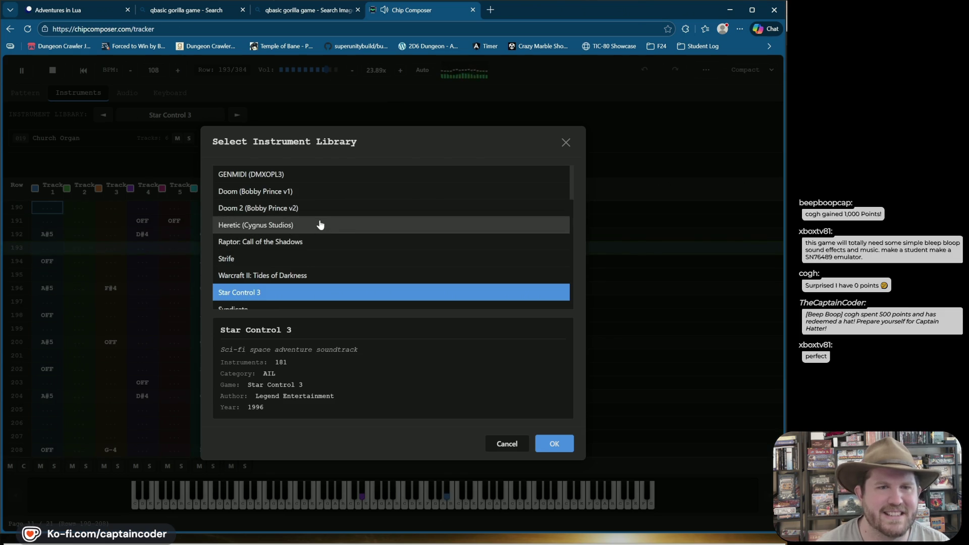
{"action": "scroll", "coordinate": [320, 226], "scroll_direction": "down", "scroll_amount": 1}
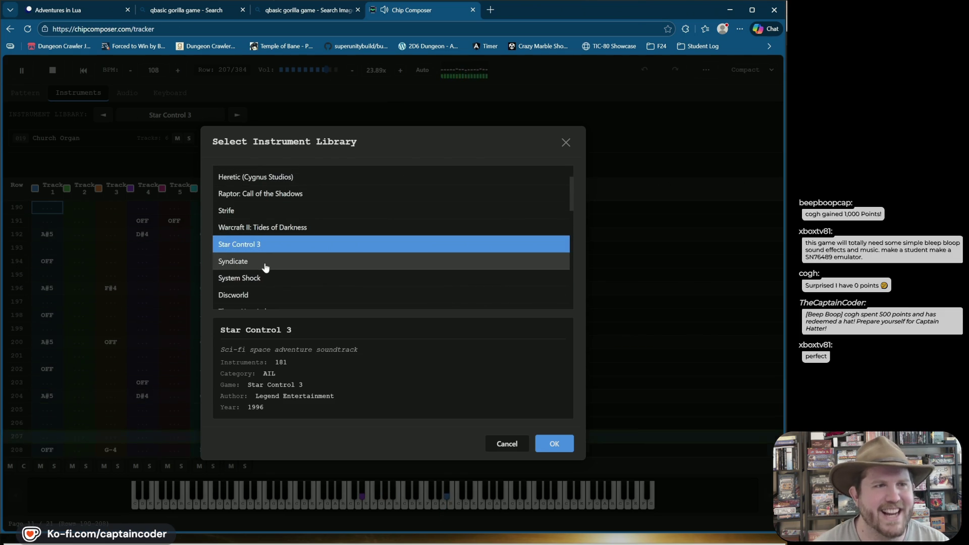
{"action": "left_click", "coordinate": [554, 444]}
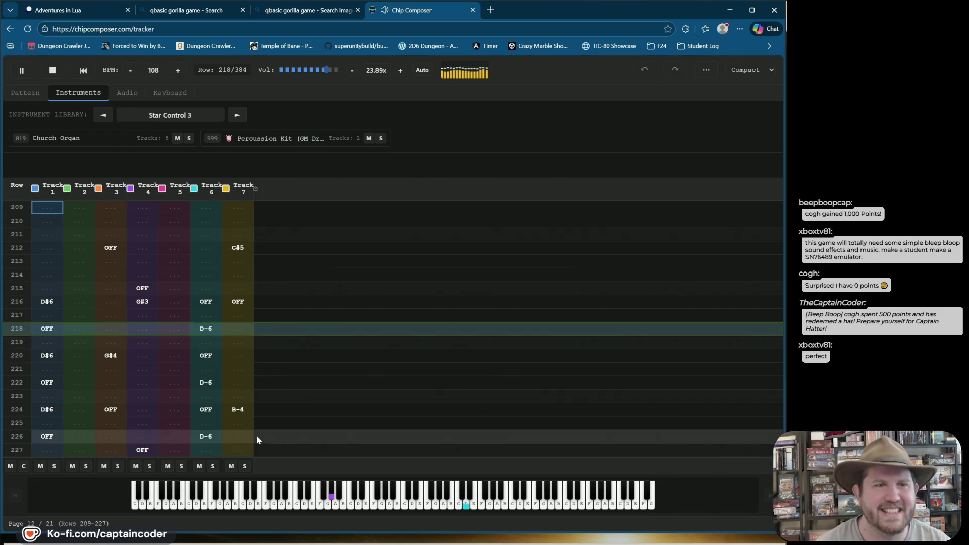
Experiment with solo buttons, ending with only tracks 1 and 6 soloed.
{"action": "left_click", "coordinate": [55, 468]}
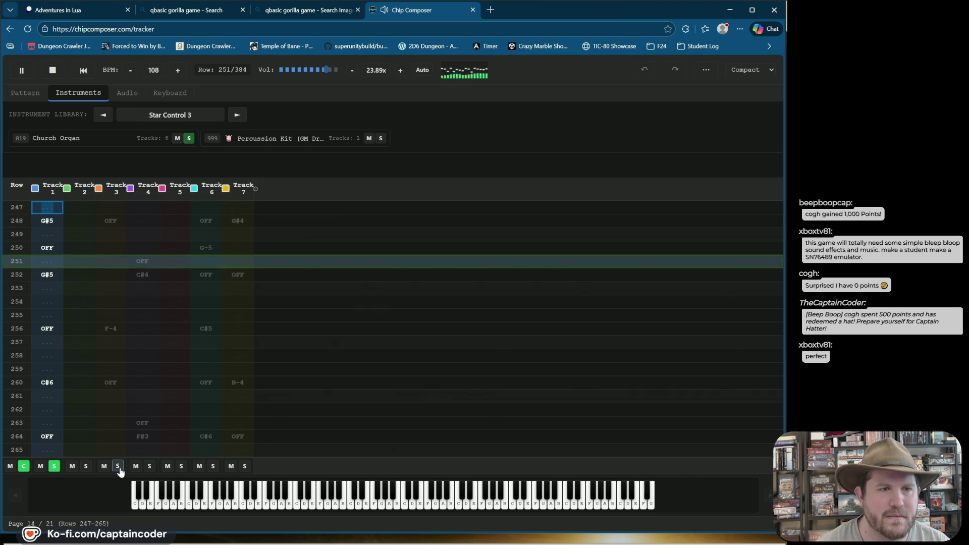
{"action": "left_click", "coordinate": [119, 467]}
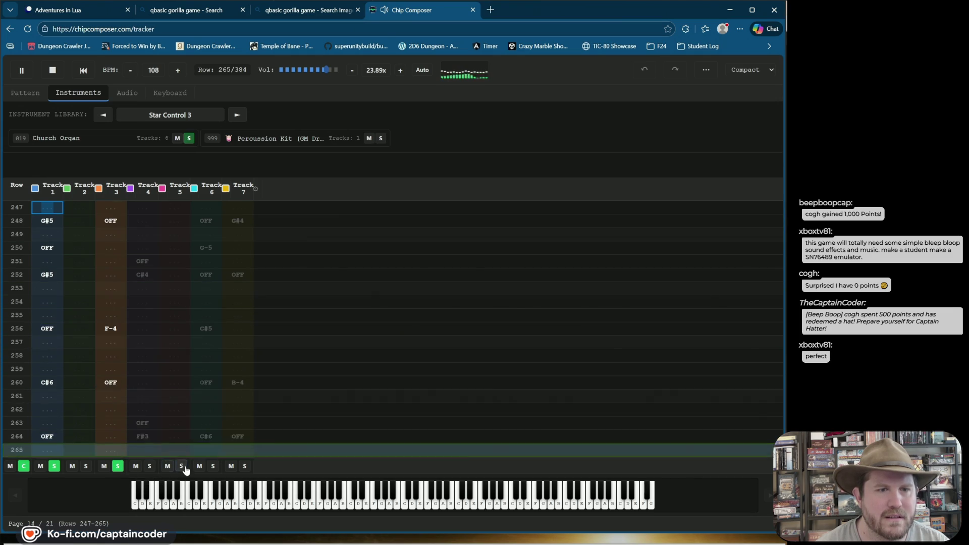
{"action": "left_click", "coordinate": [182, 466]}
{"action": "left_click", "coordinate": [181, 466]}
{"action": "left_click", "coordinate": [150, 466]}
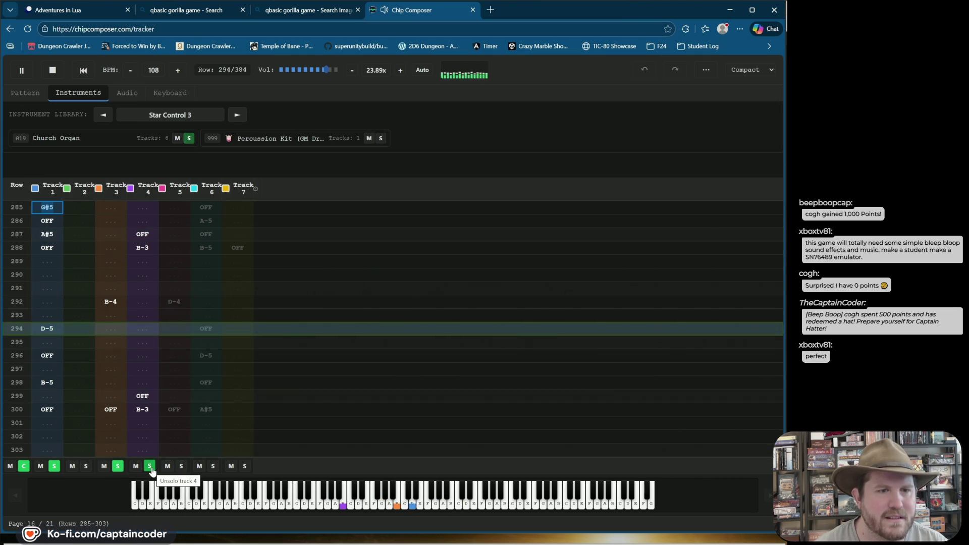
{"action": "left_click", "coordinate": [149, 466]}
{"action": "left_click", "coordinate": [245, 466]}
{"action": "left_click", "coordinate": [245, 466]}
{"action": "left_click", "coordinate": [213, 466]}
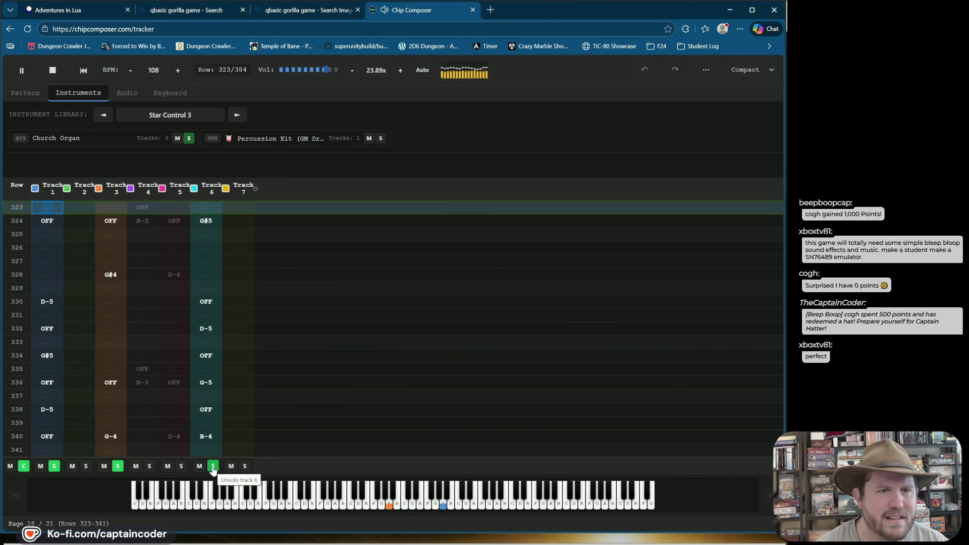
{"action": "left_click", "coordinate": [118, 466]}
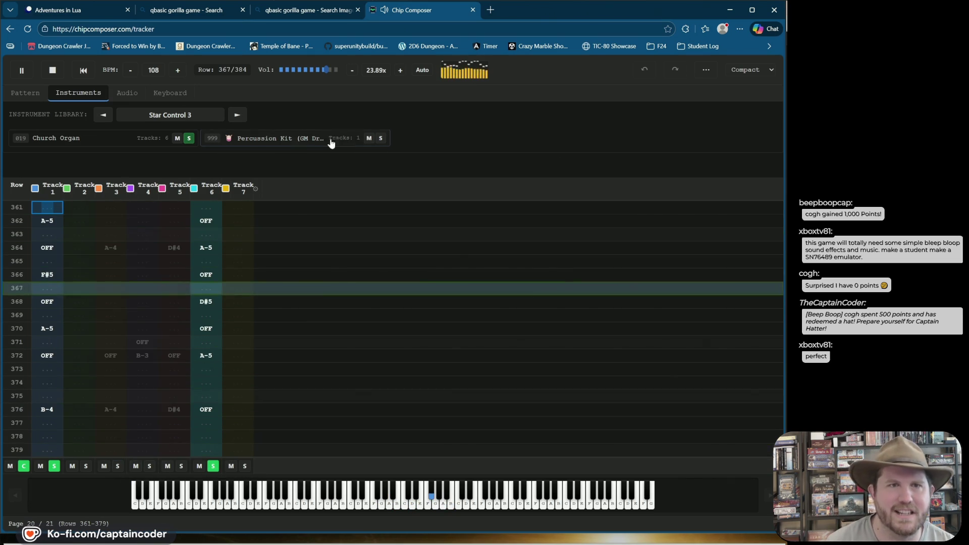
Replace the Church Organ instrument with 012 - Marimba across its tracks.
{"action": "left_click", "coordinate": [88, 141]}
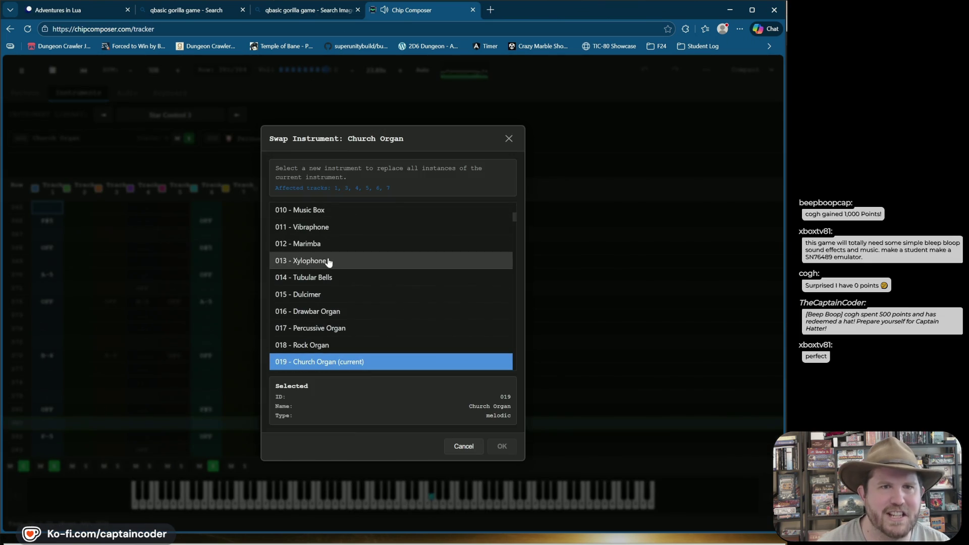
{"action": "left_click", "coordinate": [321, 243]}
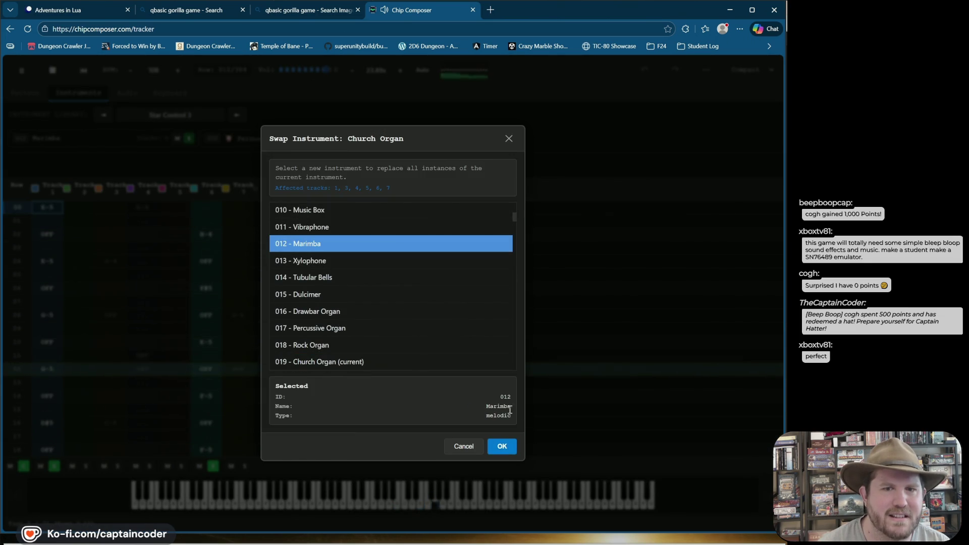
{"action": "left_click", "coordinate": [503, 446]}
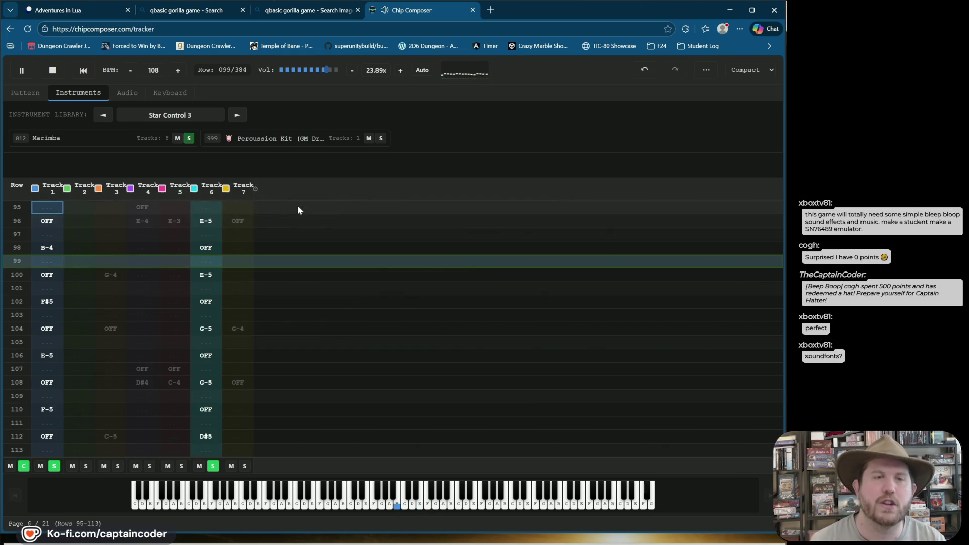
Check the instrument library list without changing it, then return to the Adventures in Lua editor.
{"action": "left_click", "coordinate": [171, 116]}
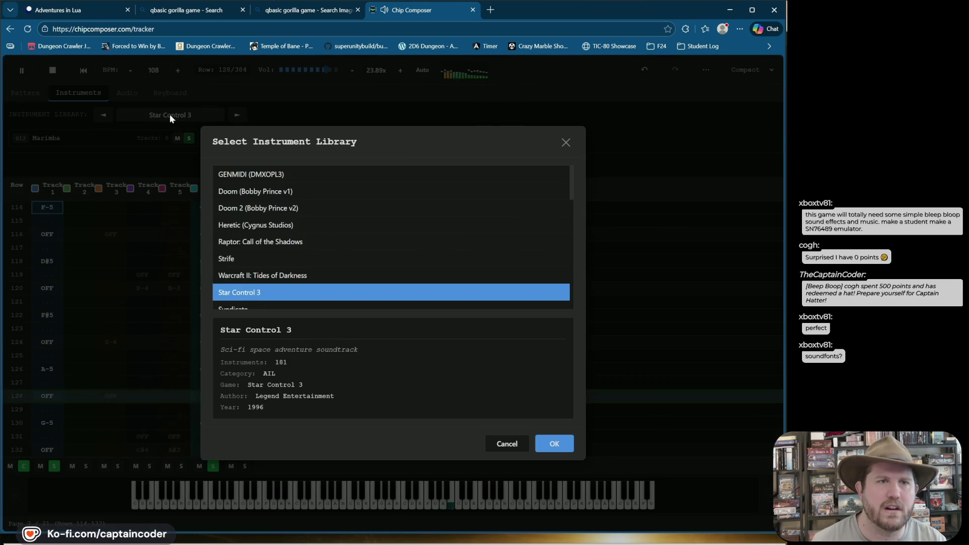
{"action": "left_click", "coordinate": [567, 143]}
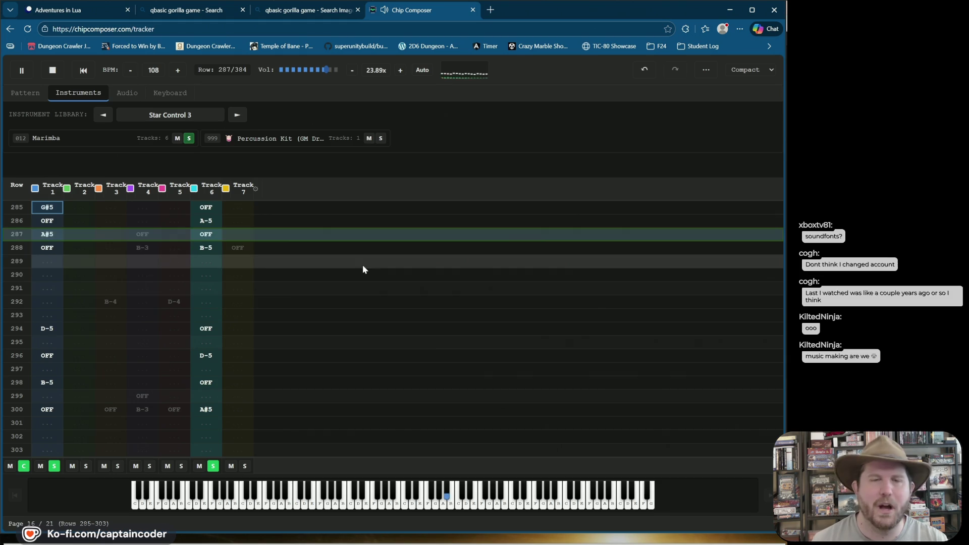
{"action": "left_click", "coordinate": [59, 14]}
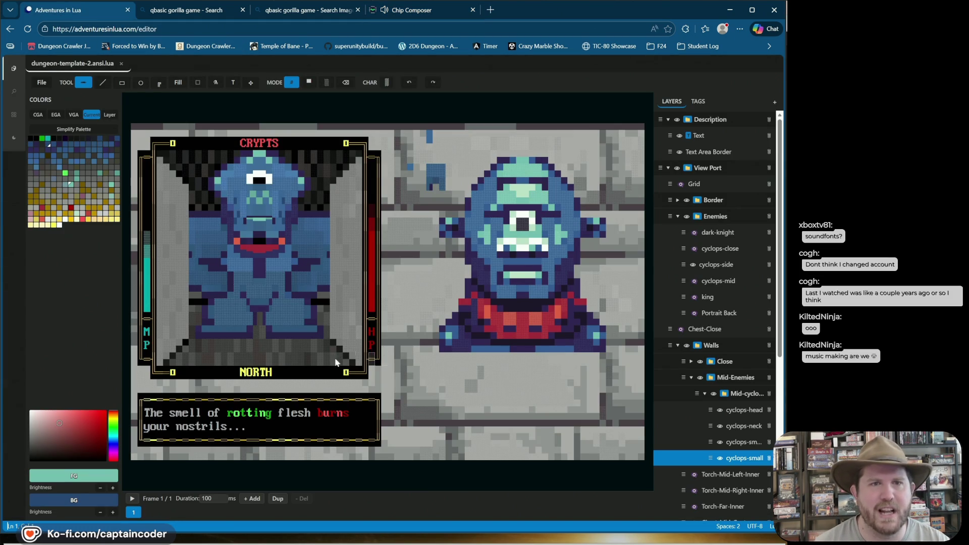
{"action": "key", "text": "ctrl+shift+Tab"}
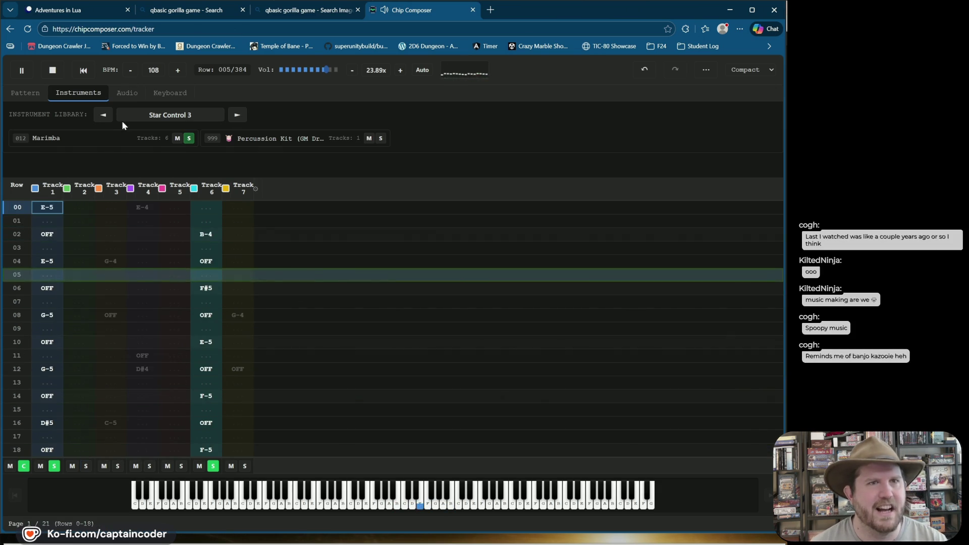
{"action": "left_click", "coordinate": [195, 115]}
Load the Doom (Bobby Prince v1) instrument library.
{"action": "left_click", "coordinate": [276, 209]}
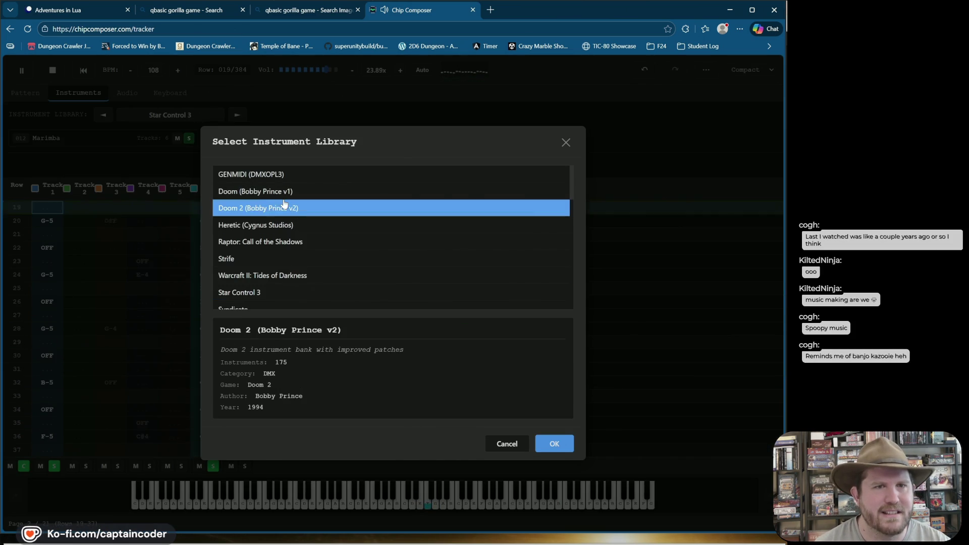
{"action": "left_click", "coordinate": [286, 194]}
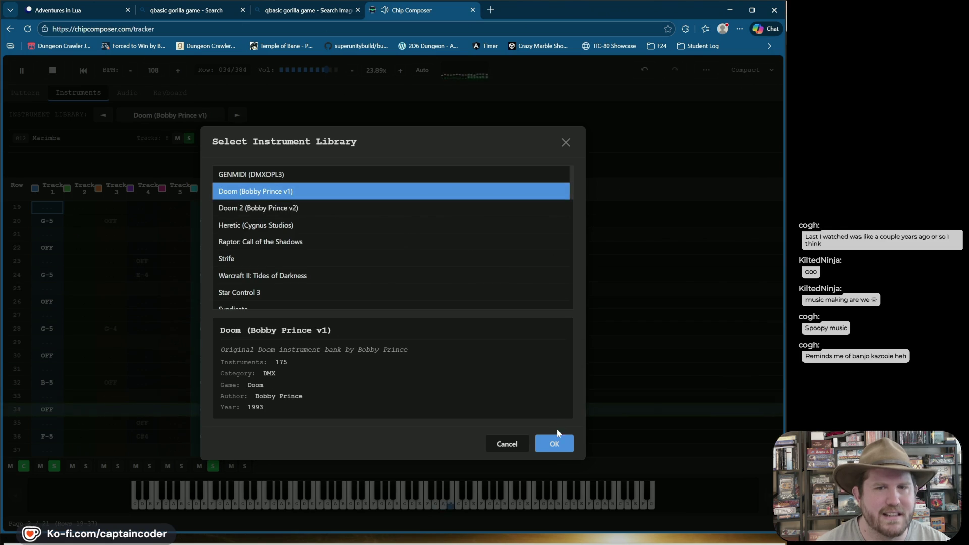
{"action": "left_click", "coordinate": [554, 442]}
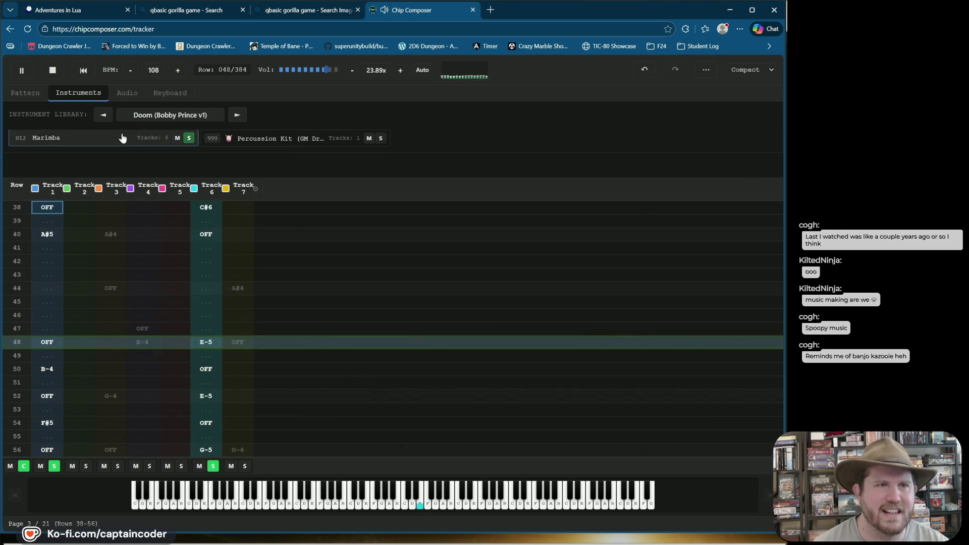
Swap the Marimba instrument for 006 - Harpsichord and return to the Adventures in Lua editor.
{"action": "left_click", "coordinate": [122, 138]}
{"action": "scroll", "coordinate": [322, 251], "scroll_direction": "up", "scroll_amount": 4}
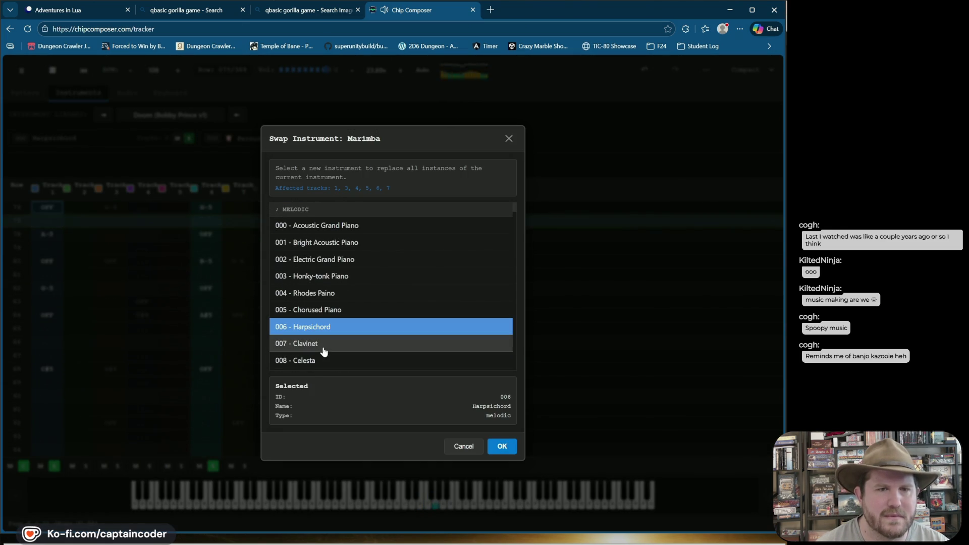
{"action": "left_click", "coordinate": [494, 445]}
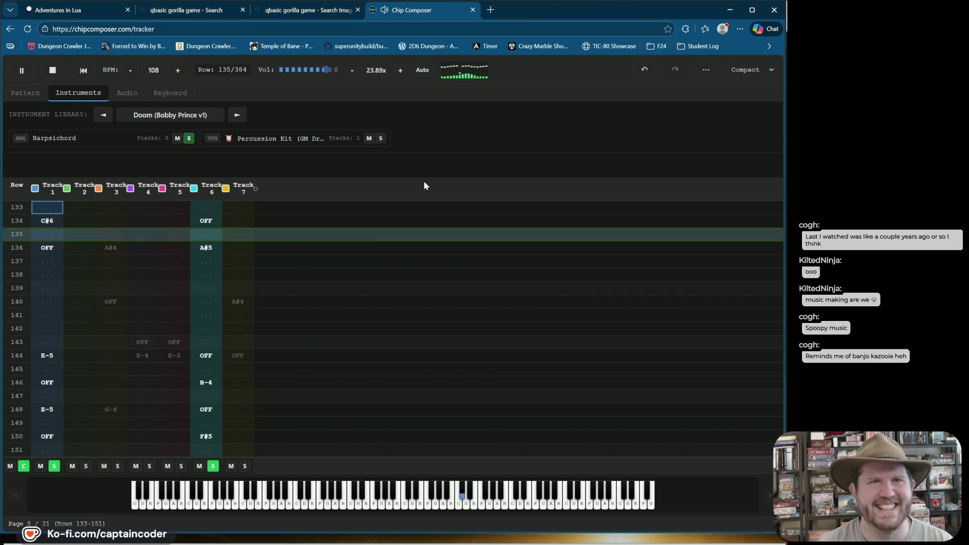
{"action": "left_click", "coordinate": [105, 15]}
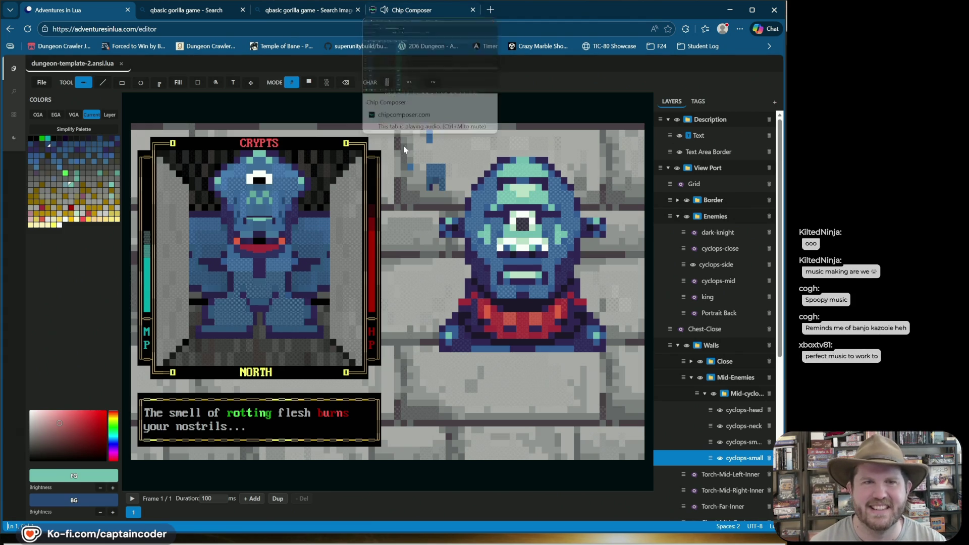
Switch from the pixel-art editor to the Chip Composer browser tab.
{"action": "left_click", "coordinate": [382, 15]}
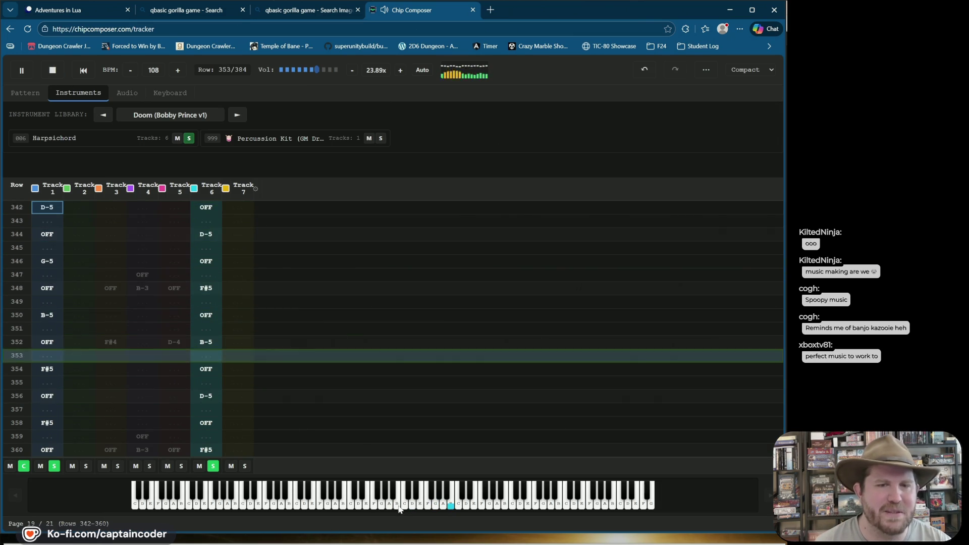
Turn off Thin Keys, stop playback at row 000, and open the Example Patterns list.
{"action": "left_click", "coordinate": [160, 93]}
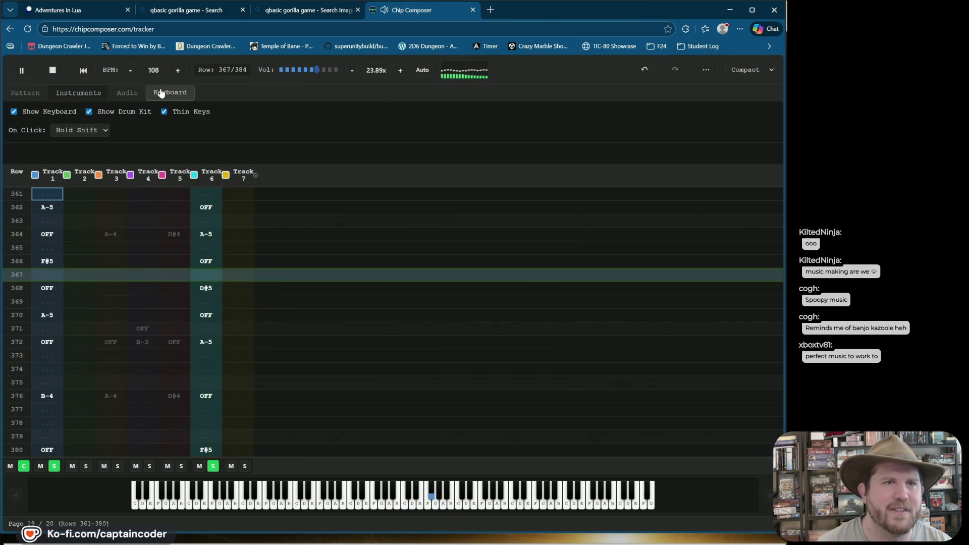
{"action": "left_click", "coordinate": [165, 110]}
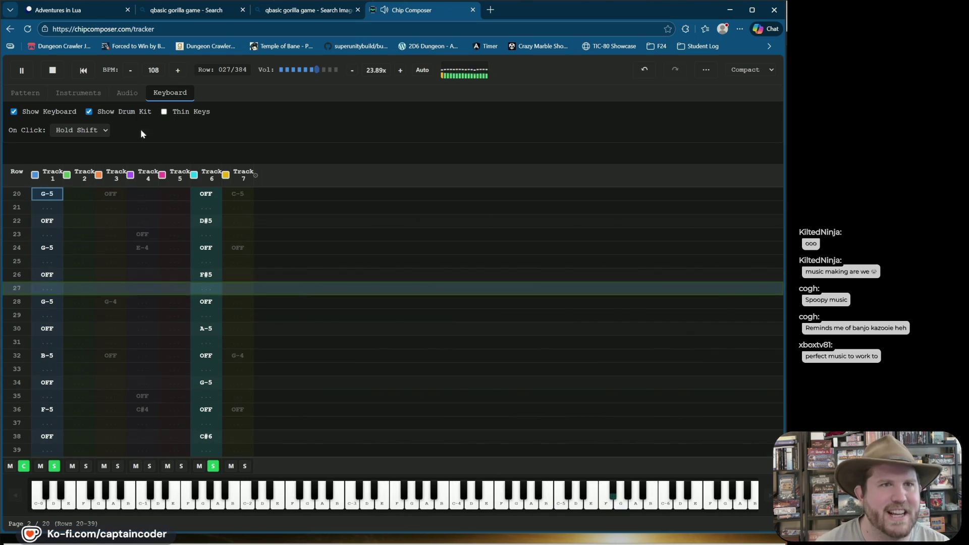
{"action": "key", "text": "space"}
{"action": "left_click", "coordinate": [25, 92]}
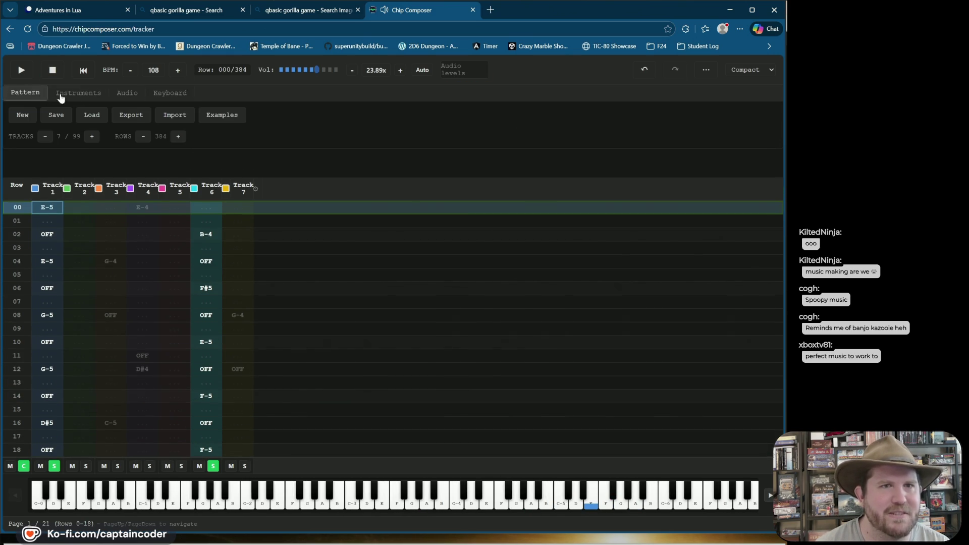
{"action": "left_click", "coordinate": [213, 115]}
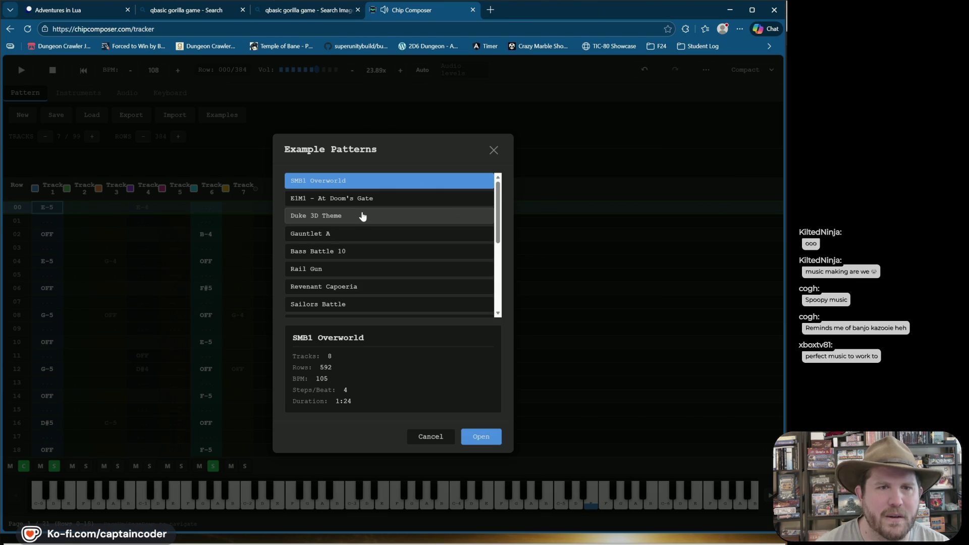
Load the Duke 3D Theme example and play it at a raised volume.
{"action": "left_click", "coordinate": [493, 436]}
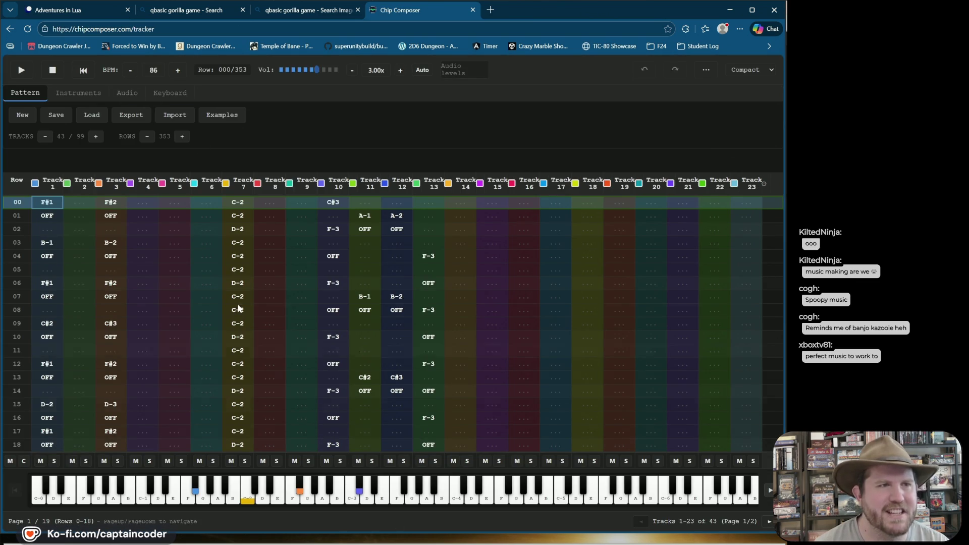
{"action": "left_click", "coordinate": [23, 76]}
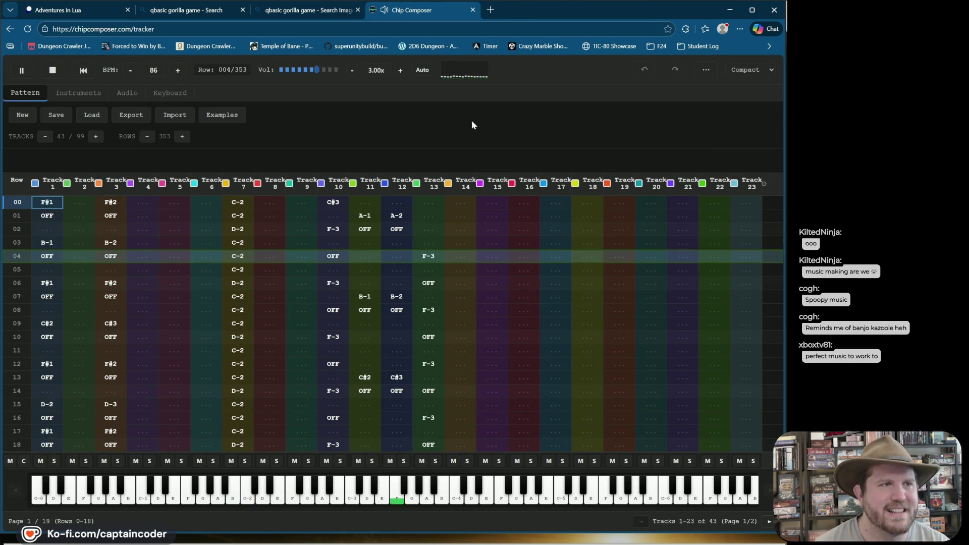
{"action": "left_click", "coordinate": [329, 71]}
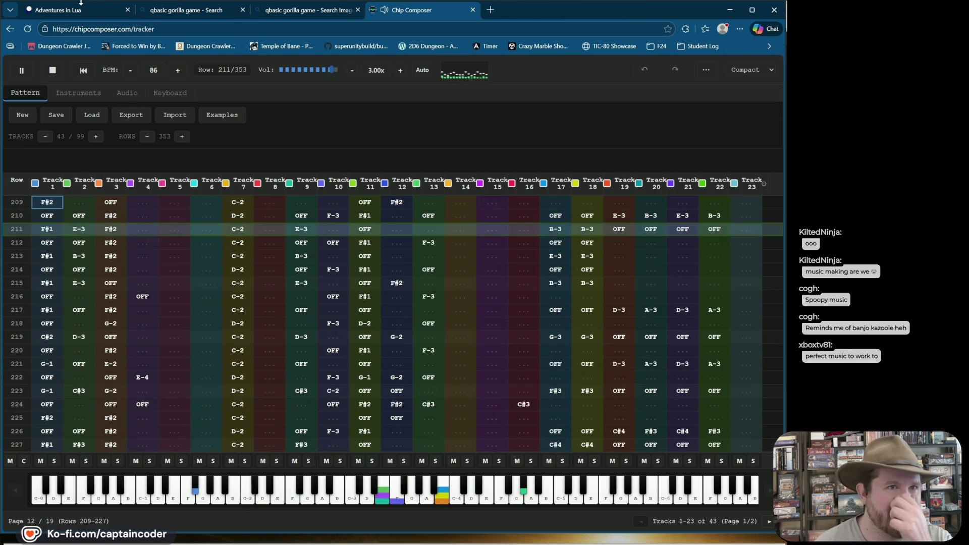
{"action": "left_click", "coordinate": [87, 93]}
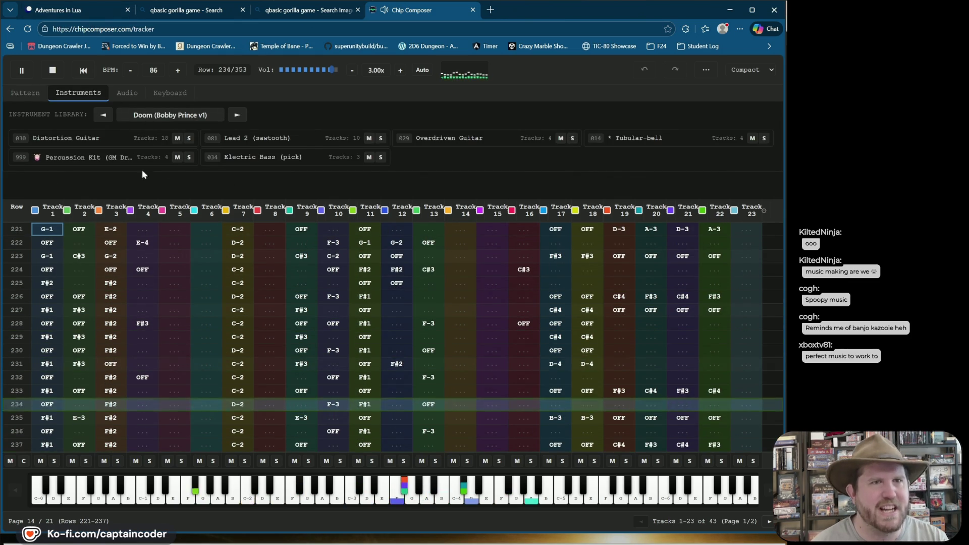
Switch the song's instrument library to Heretic (Cygnus Studios), then return to the pixel-art editor.
{"action": "left_click", "coordinate": [35, 93]}
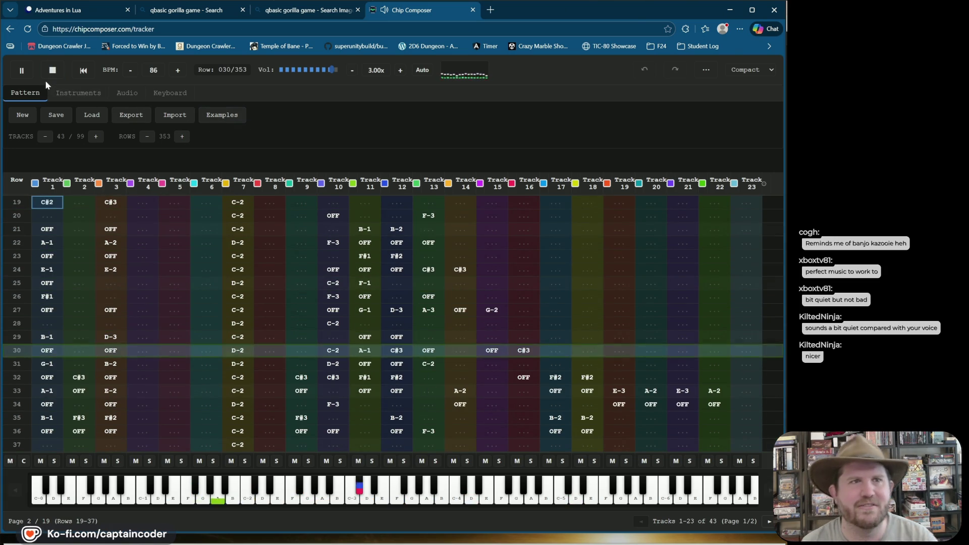
{"action": "left_click", "coordinate": [76, 93]}
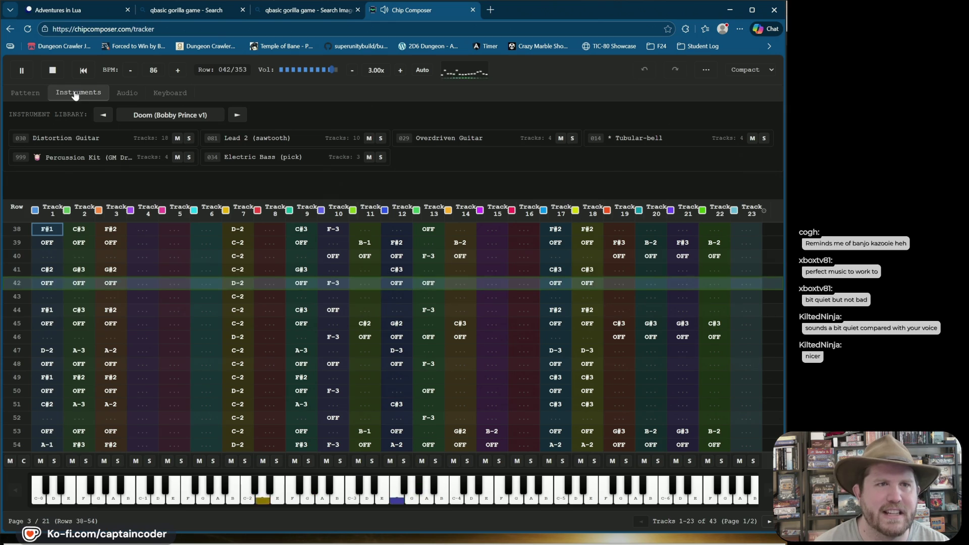
{"action": "left_click", "coordinate": [147, 117]}
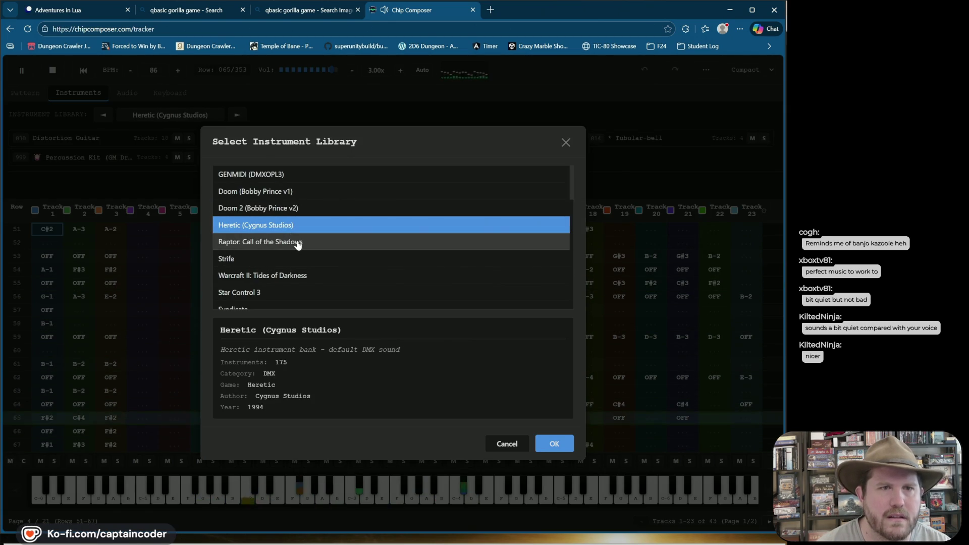
{"action": "left_click", "coordinate": [555, 448]}
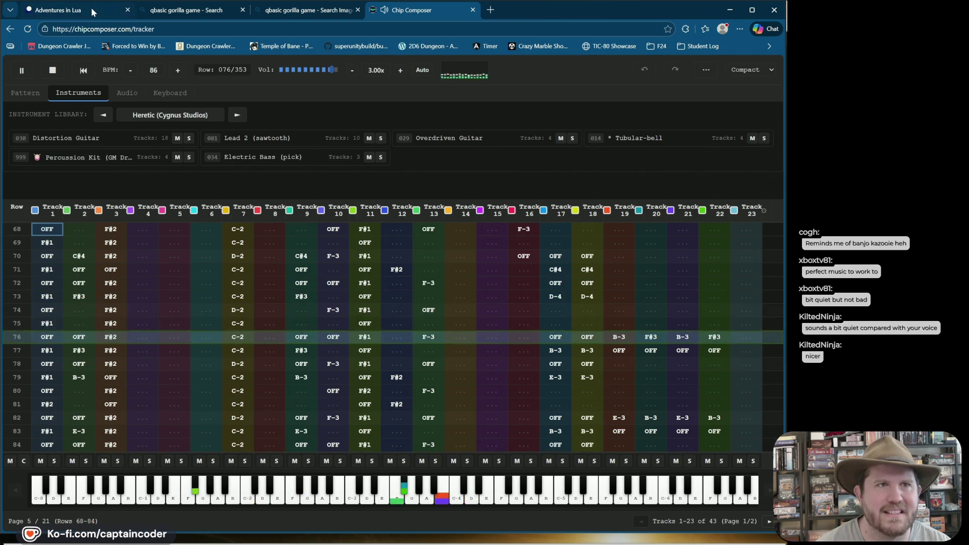
{"action": "key", "text": "ctrl+1"}
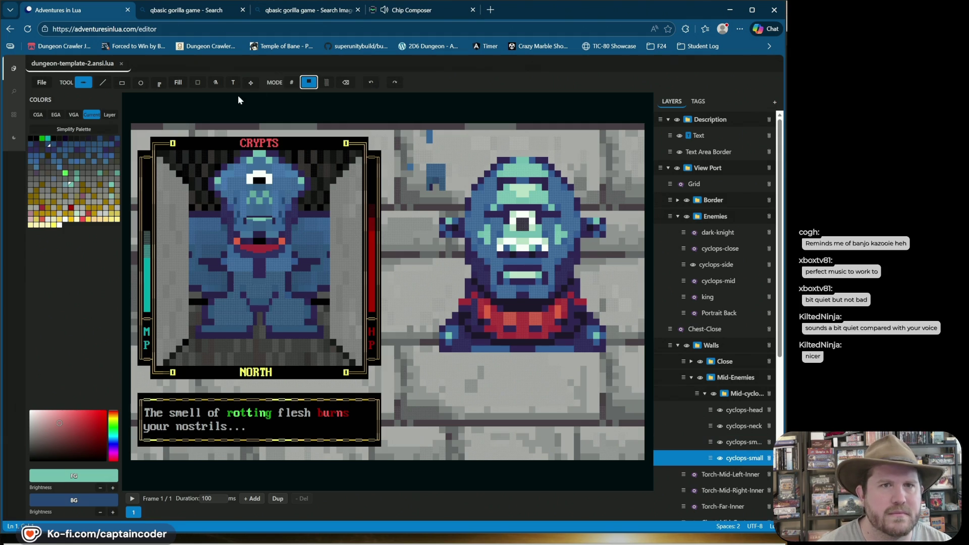
Recolour a cell near the cyclops's lower right and save the dungeon template.
{"action": "left_click", "coordinate": [319, 335]}
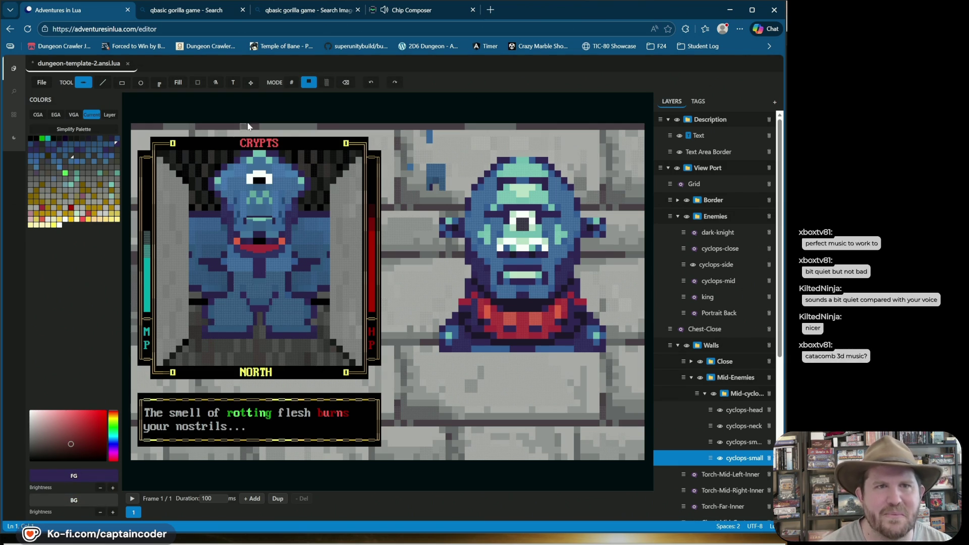
{"action": "left_click", "coordinate": [345, 82]}
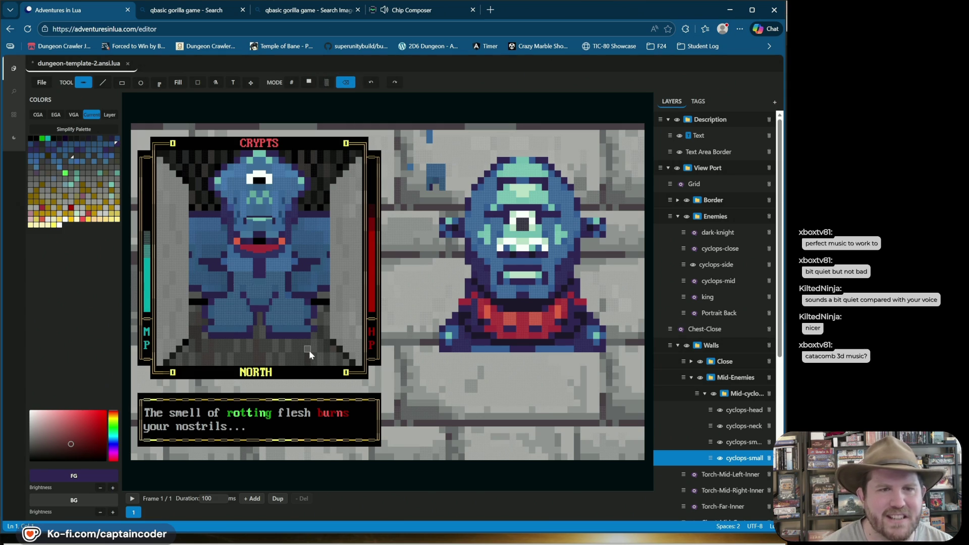
{"action": "key", "text": "ctrl+s"}
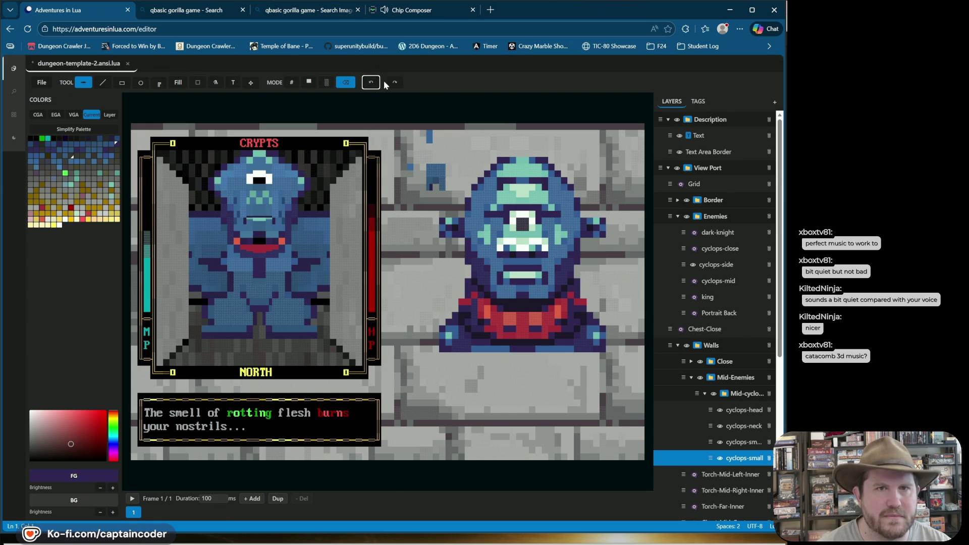
Eyedrop the dark purple from the canvas, return to block drawing, and go to Chip Composer.
{"action": "right_click", "coordinate": [316, 314]}
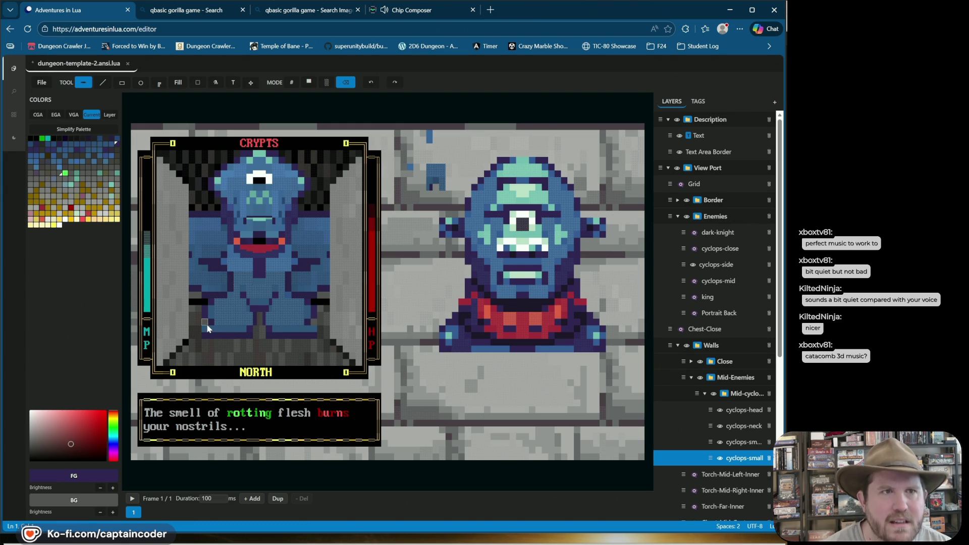
{"action": "key", "text": "b"}
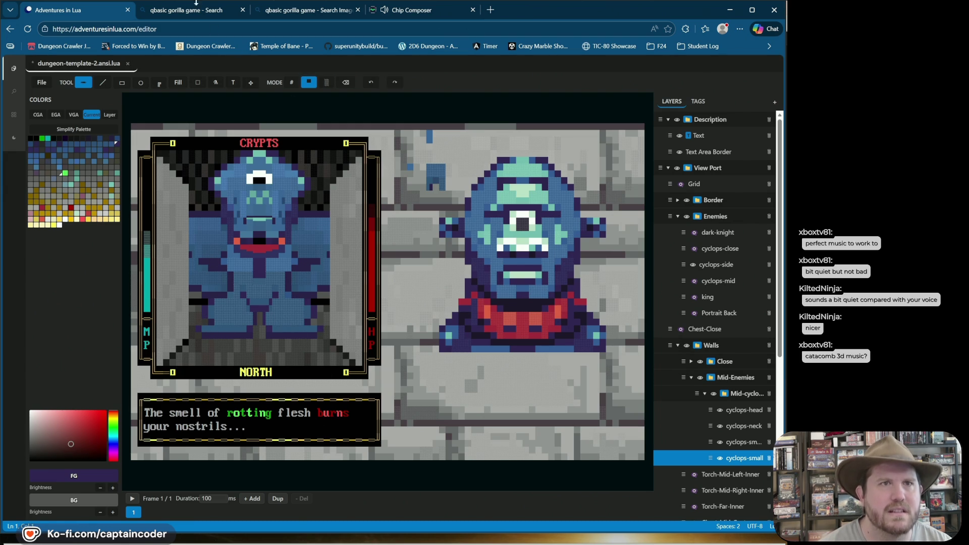
{"action": "left_click", "coordinate": [394, 10]}
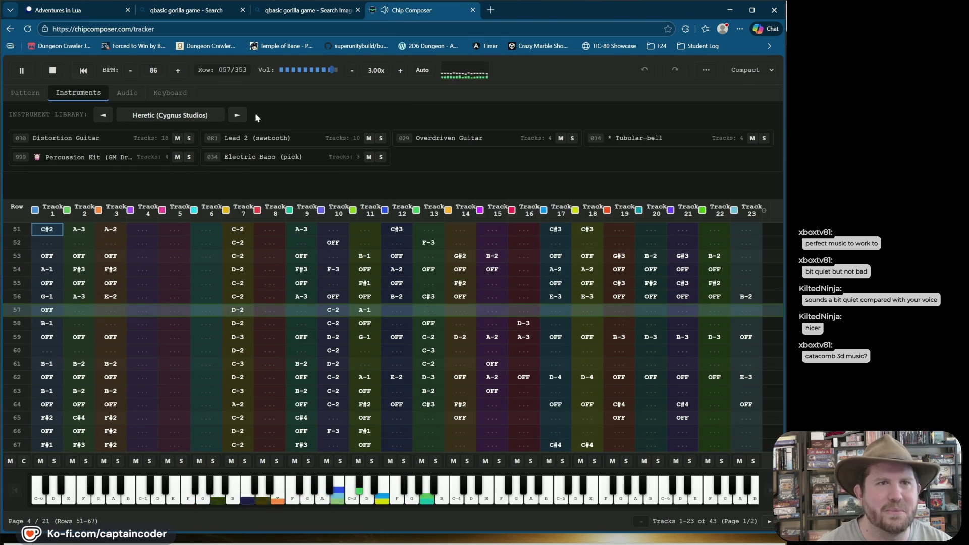
Load and play the Revenant Capoeria example, then return to the pixel-art editor.
{"action": "left_click", "coordinate": [52, 70]}
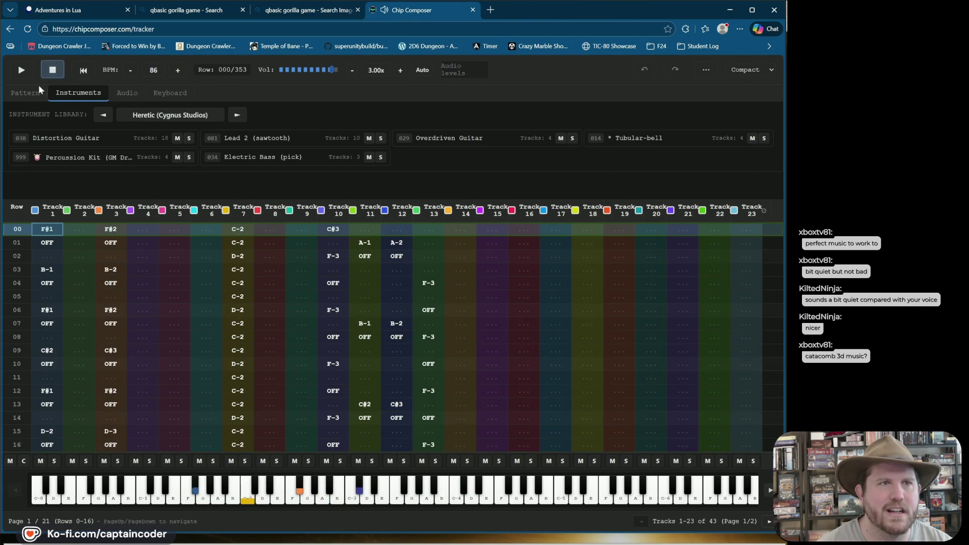
{"action": "left_click", "coordinate": [25, 93]}
{"action": "left_click", "coordinate": [241, 117]}
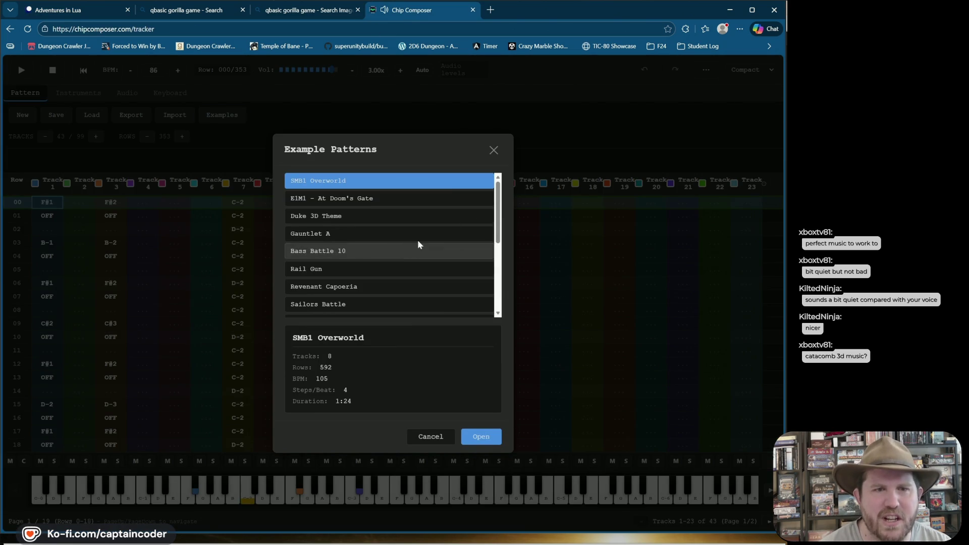
{"action": "left_click", "coordinate": [379, 287]}
{"action": "left_click", "coordinate": [481, 433]}
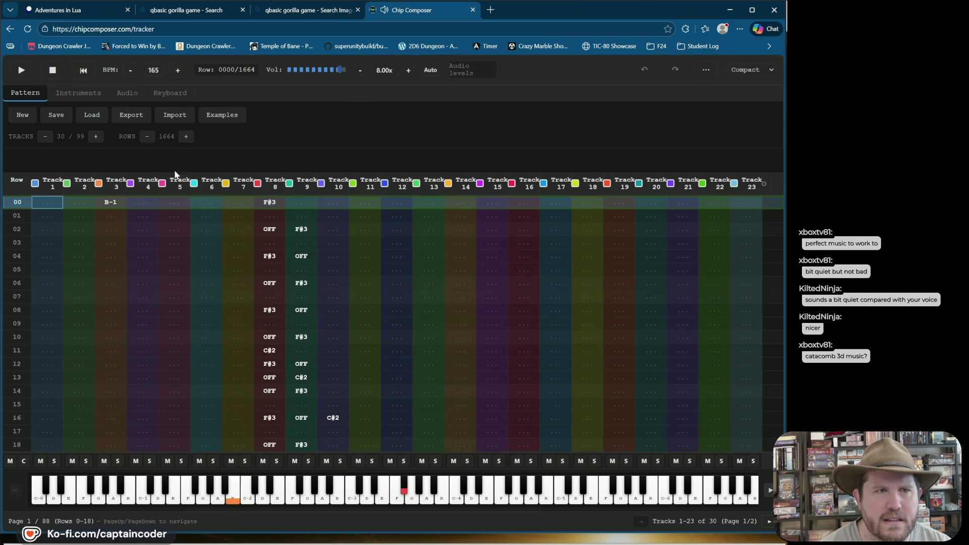
{"action": "key", "text": "space"}
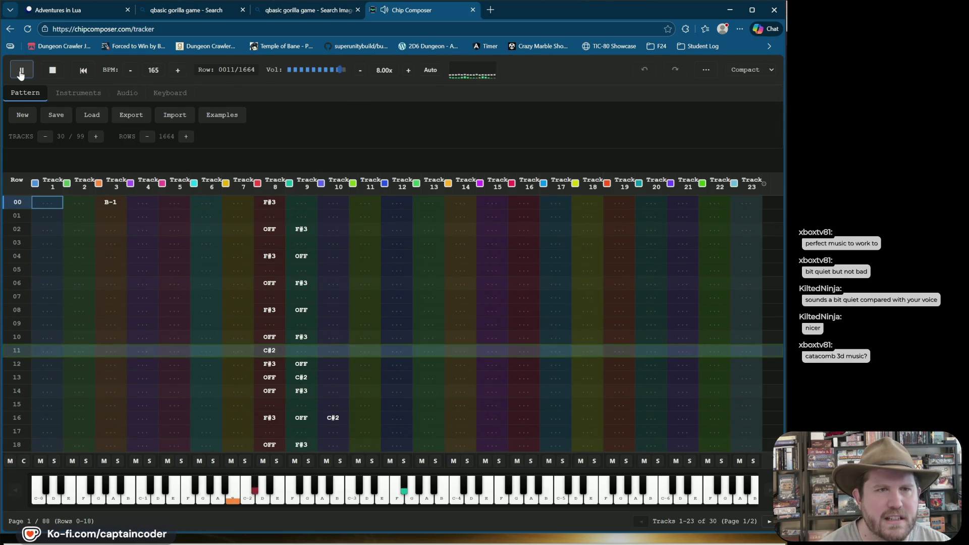
{"action": "left_click", "coordinate": [63, 13]}
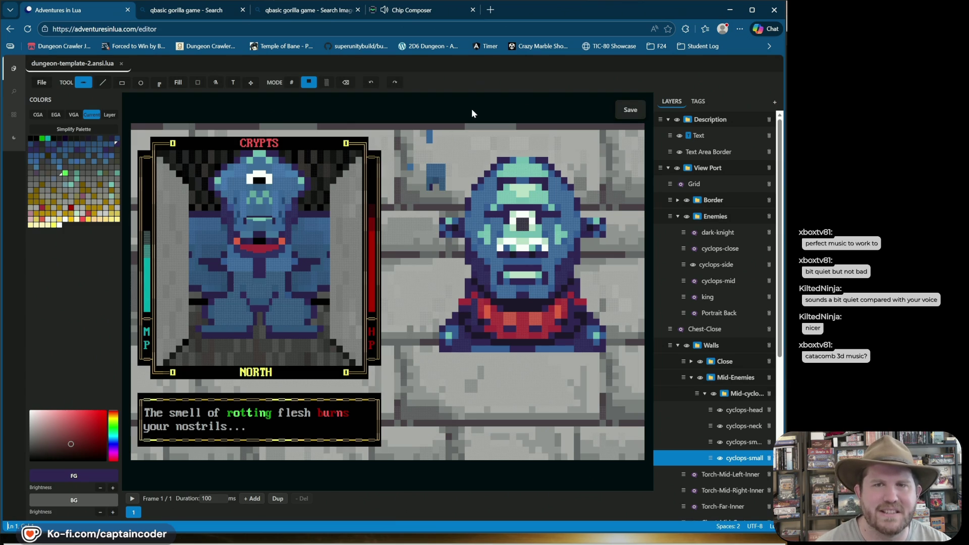
Eyedrop the cyclops blue and dark purple colours from the canvas and portrait.
{"action": "right_click", "coordinate": [309, 323]}
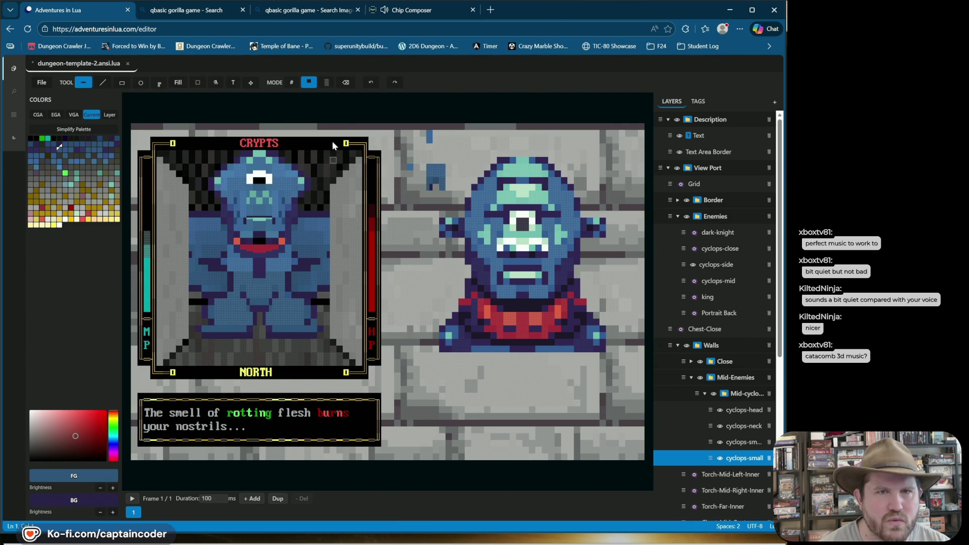
{"action": "left_click", "coordinate": [372, 84]}
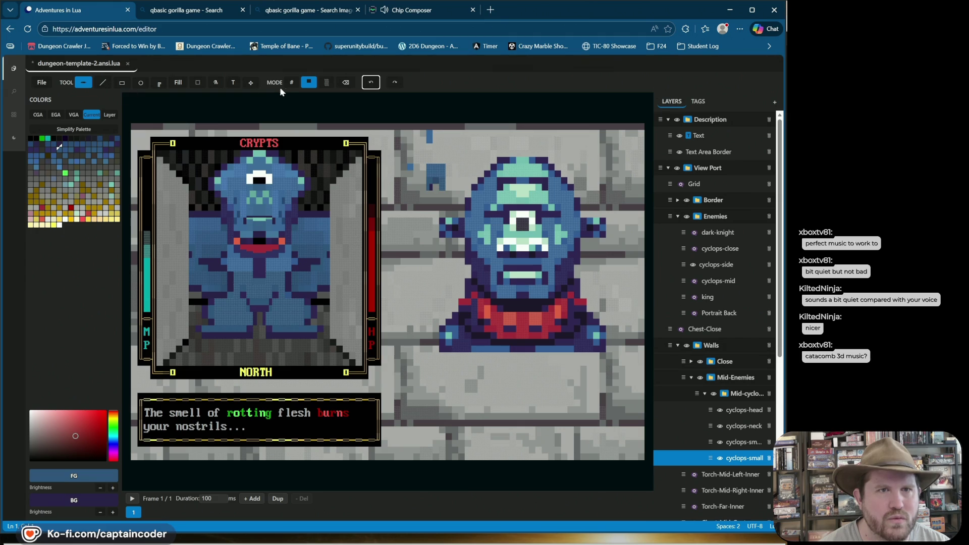
{"action": "left_click", "coordinate": [293, 83]}
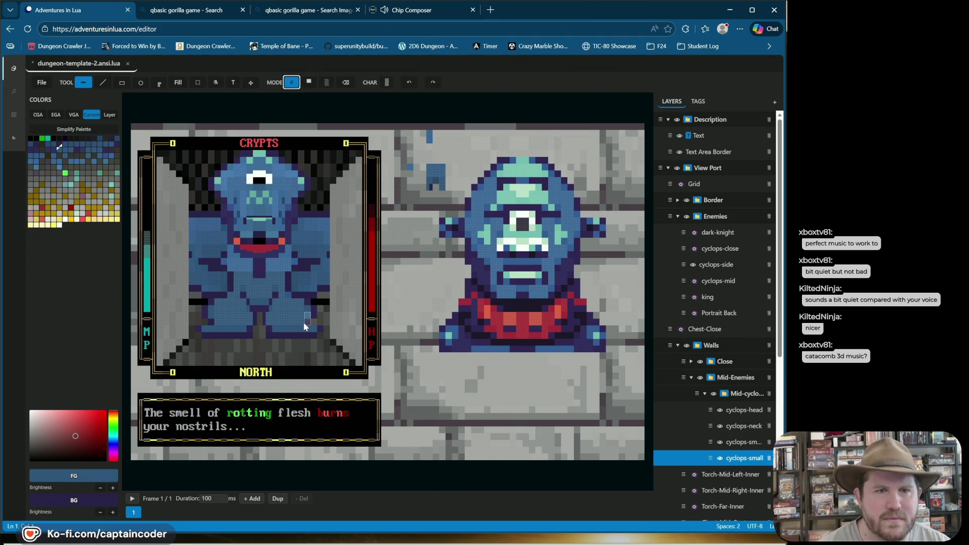
{"action": "left_click", "coordinate": [308, 82]}
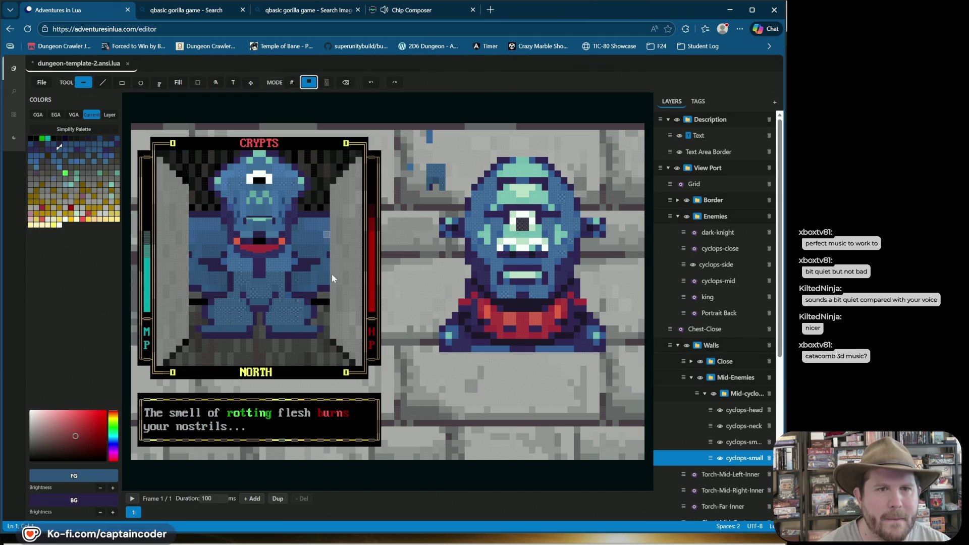
{"action": "left_click", "coordinate": [313, 314], "text": "alt"}
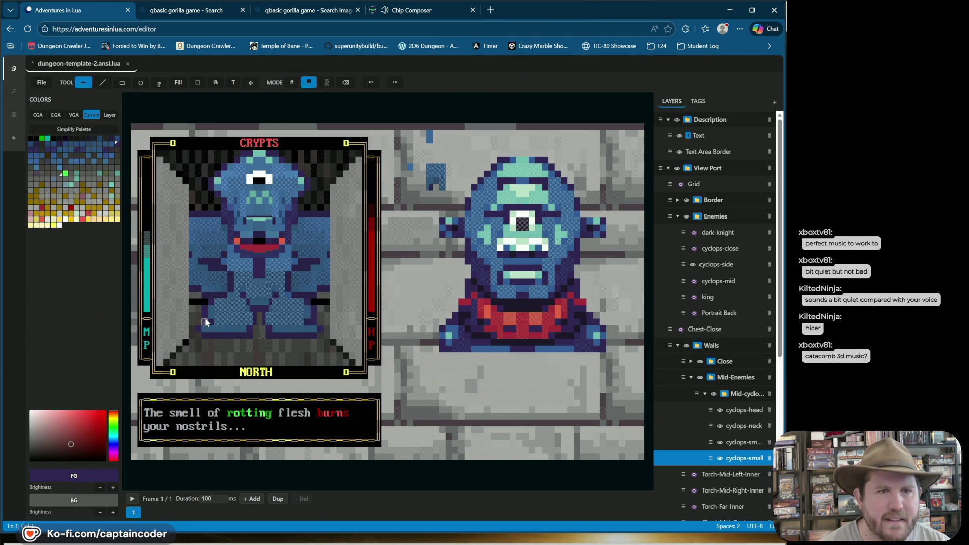
{"action": "left_click", "coordinate": [220, 330], "text": "alt"}
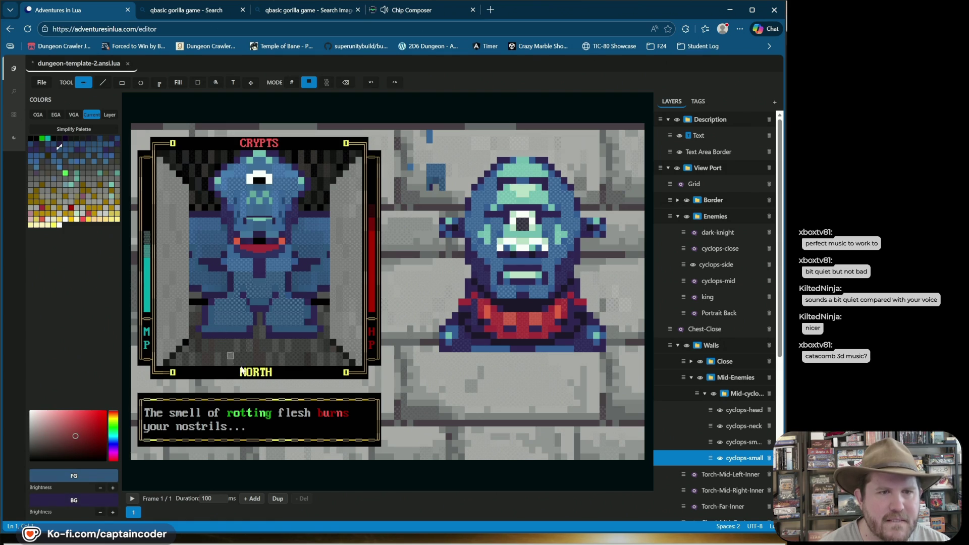
{"action": "left_click", "coordinate": [313, 314], "text": "alt"}
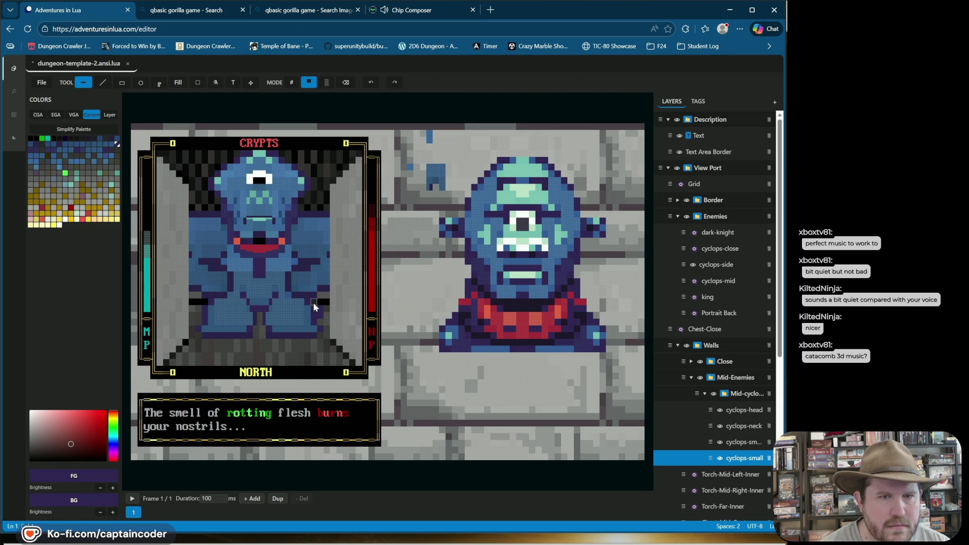
{"action": "left_click", "coordinate": [209, 317], "text": "alt"}
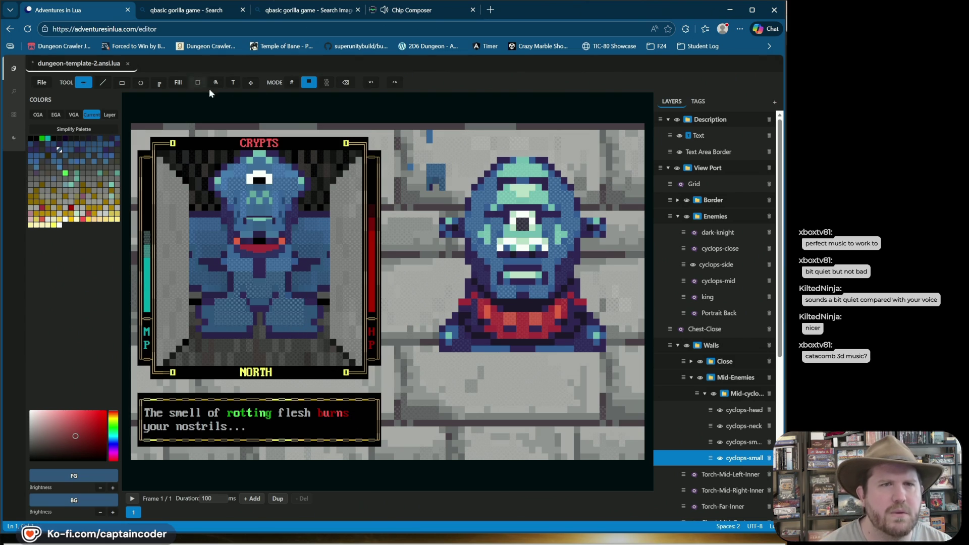
Switch to '#' character mode, undo and redo the portrait strokes, and save dungeon-template-2.ansi.lua.
{"action": "left_click", "coordinate": [292, 82]}
{"action": "key", "text": "ctrl+z"}
{"action": "key", "text": "ctrl+z"}
{"action": "key", "text": "ctrl+z"}
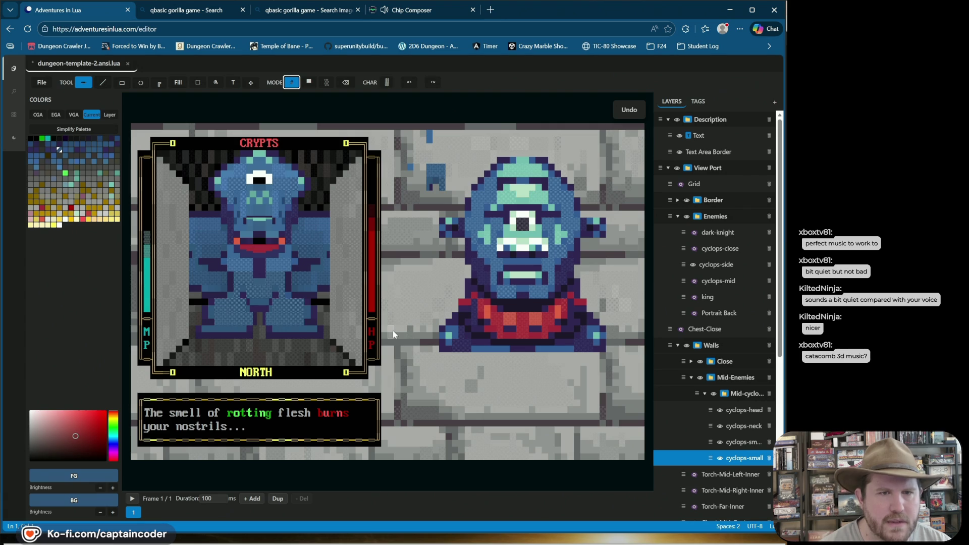
{"action": "key", "text": "ctrl+y"}
{"action": "key", "text": "ctrl+y"}
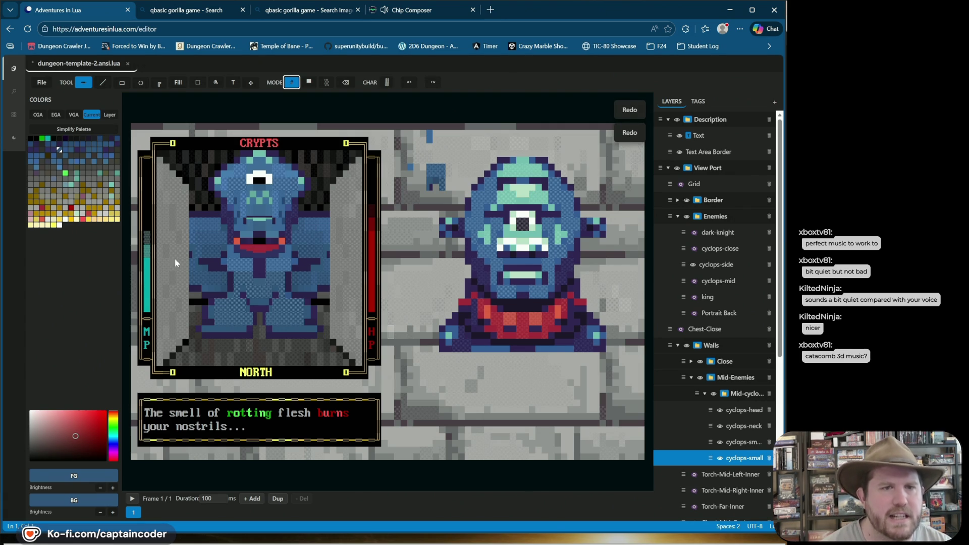
{"action": "key", "text": "ctrl+s"}
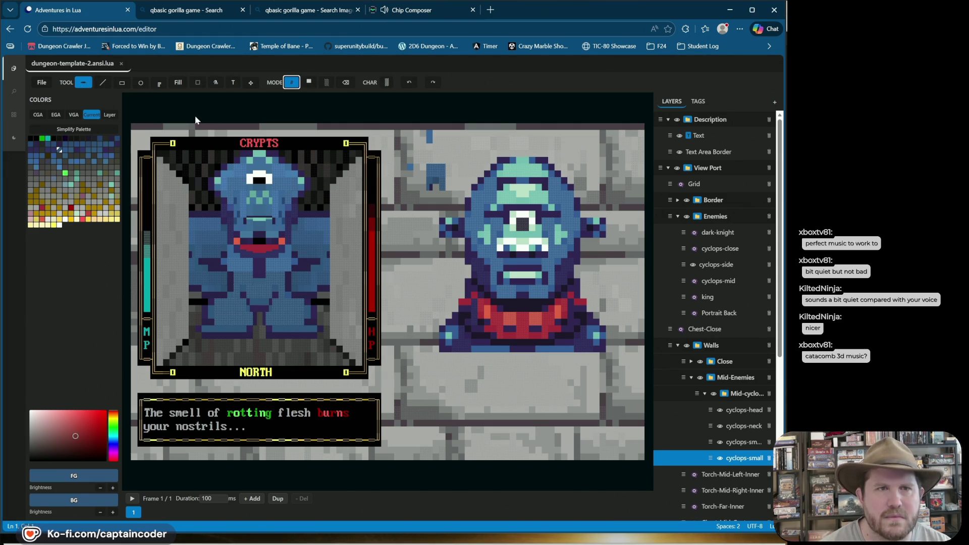
With the Line tool and light teal, paint cells on the cyclops's lower body using a darkened background.
{"action": "left_click", "coordinate": [103, 83]}
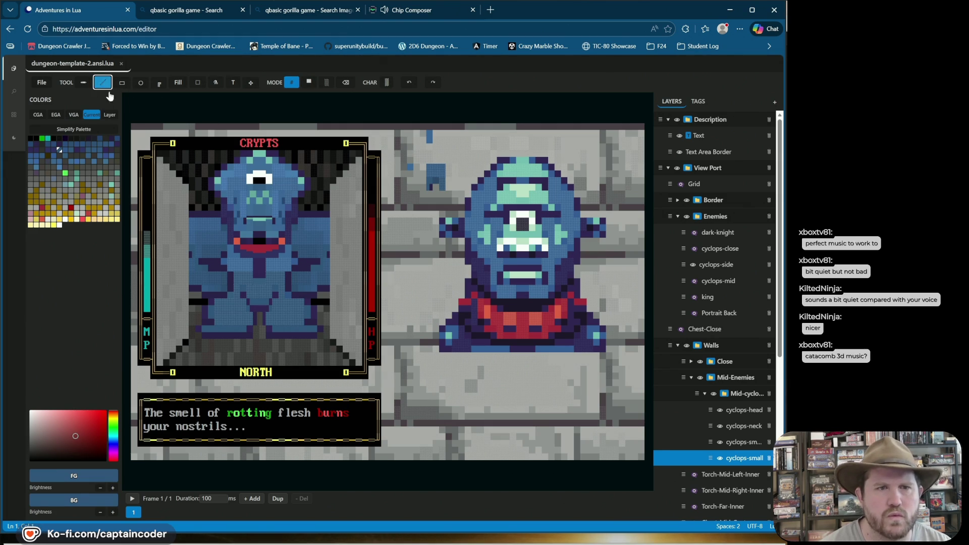
{"action": "right_click", "coordinate": [293, 311]}
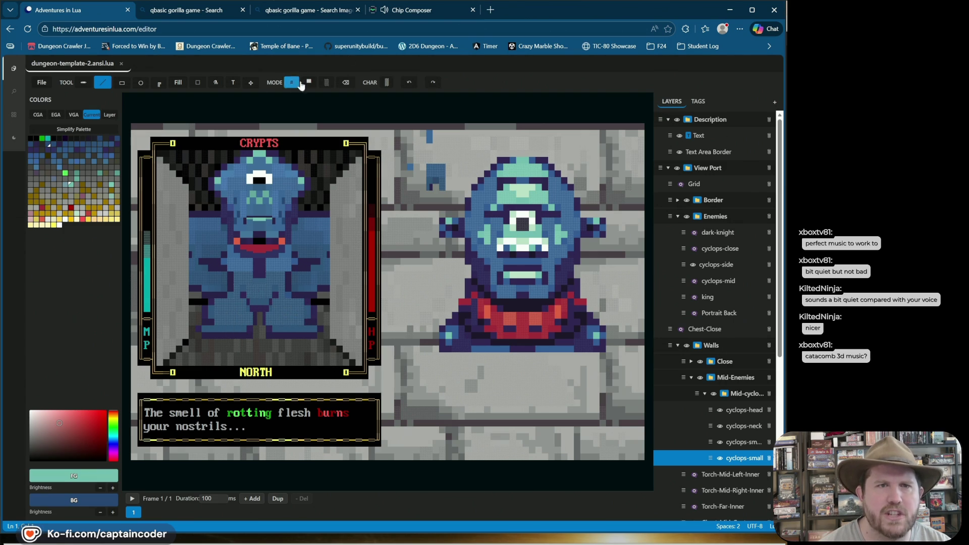
{"action": "left_click", "coordinate": [296, 321]}
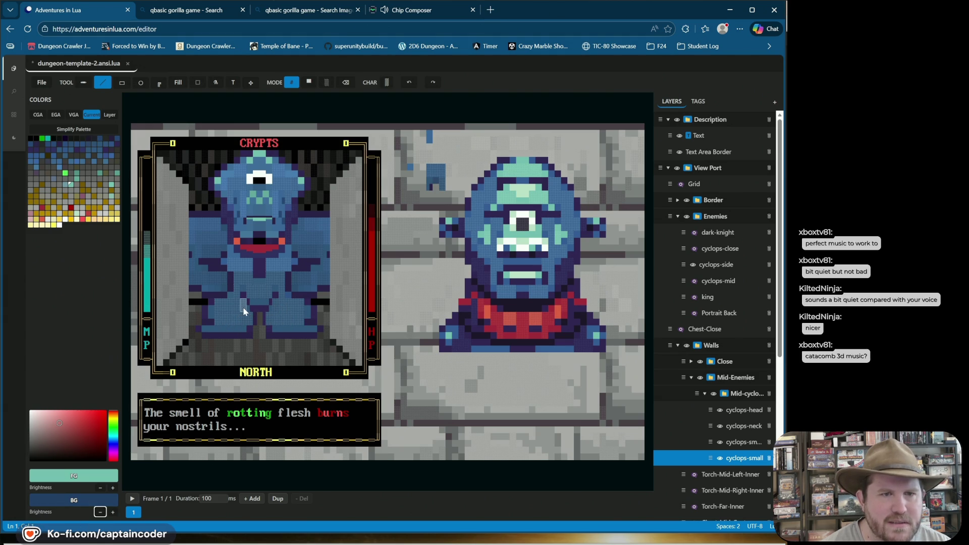
{"action": "left_click", "coordinate": [250, 324]}
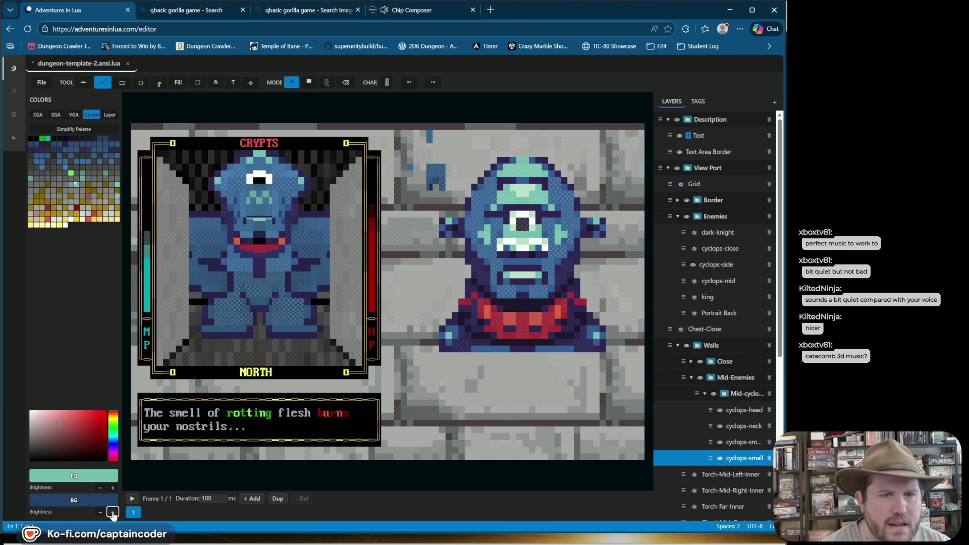
{"action": "left_click", "coordinate": [238, 315]}
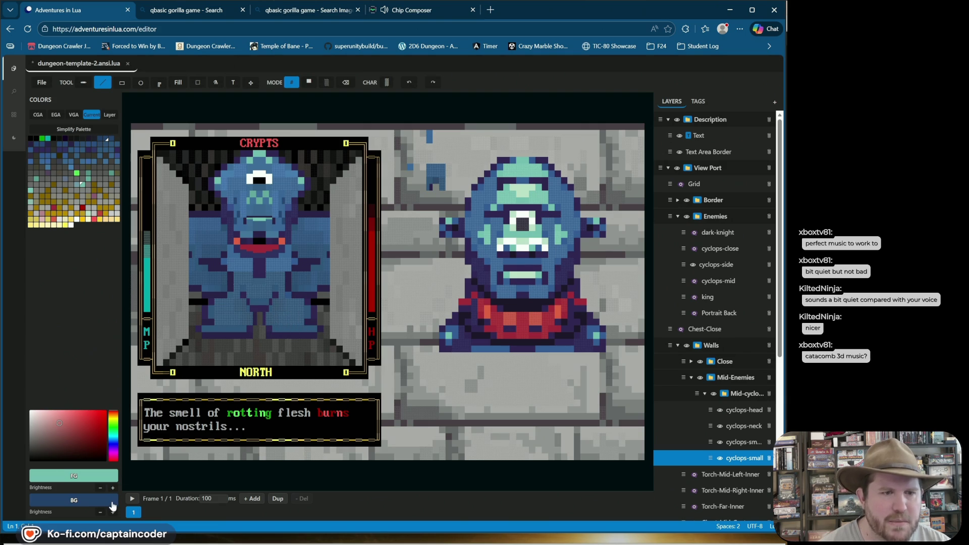
{"action": "left_click", "coordinate": [101, 514]}
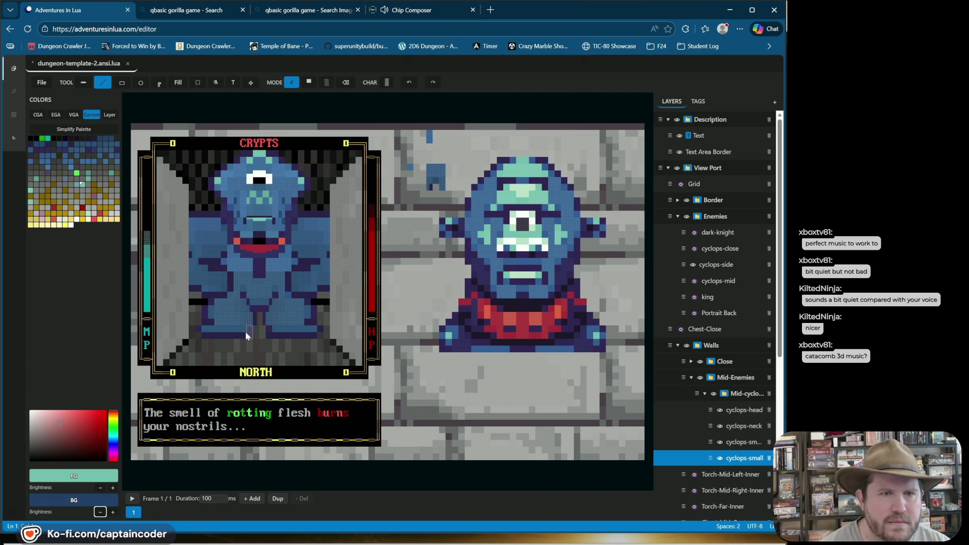
{"action": "left_click", "coordinate": [217, 309]}
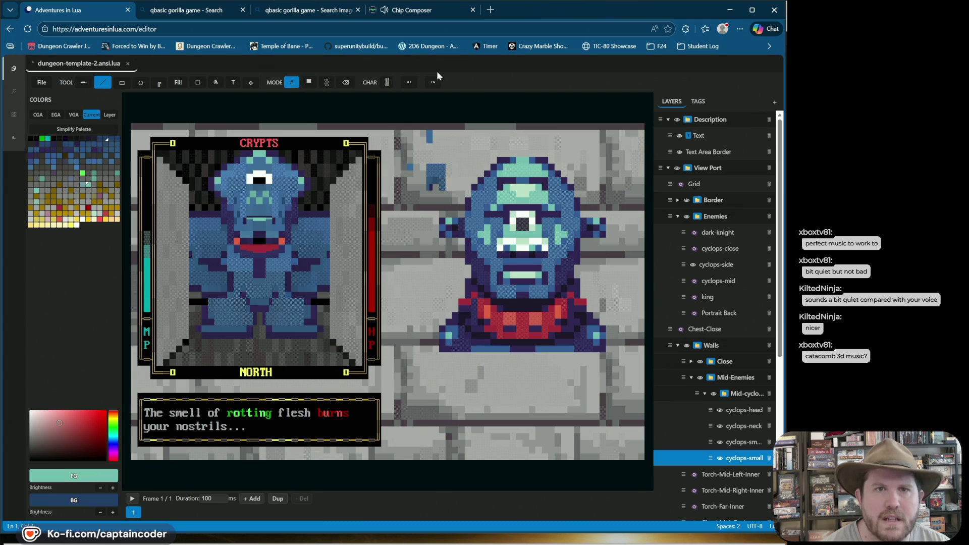
{"action": "left_click", "coordinate": [409, 84]}
{"action": "left_click", "coordinate": [227, 303]}
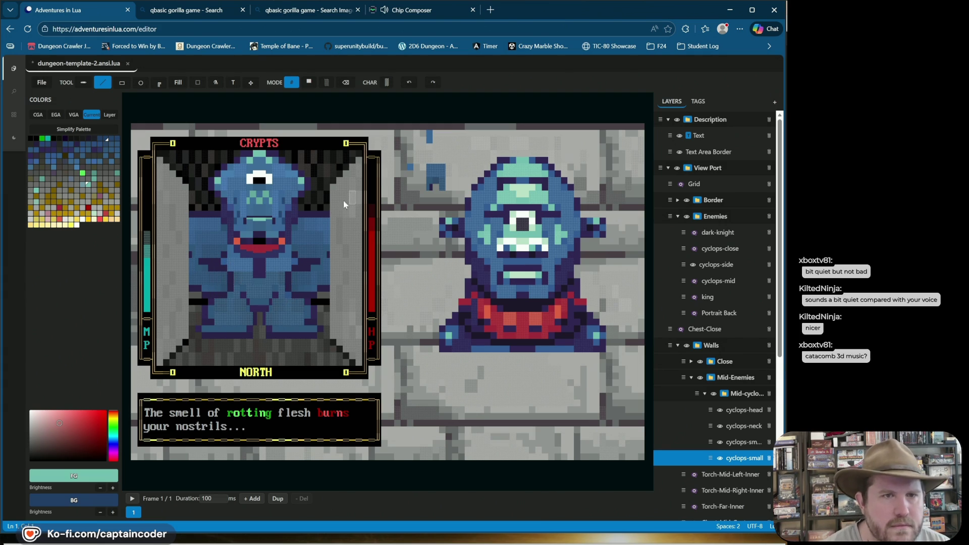
In block mode, paint brighter blue cells on the cyclops's lower body, save, and hide the Close walls layer.
{"action": "left_click", "coordinate": [309, 83]}
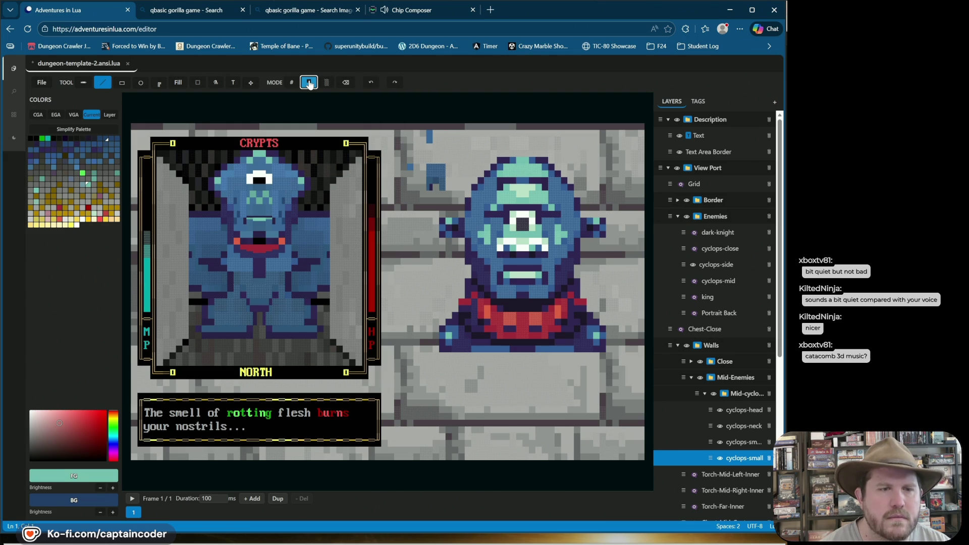
{"action": "left_click", "coordinate": [299, 332]}
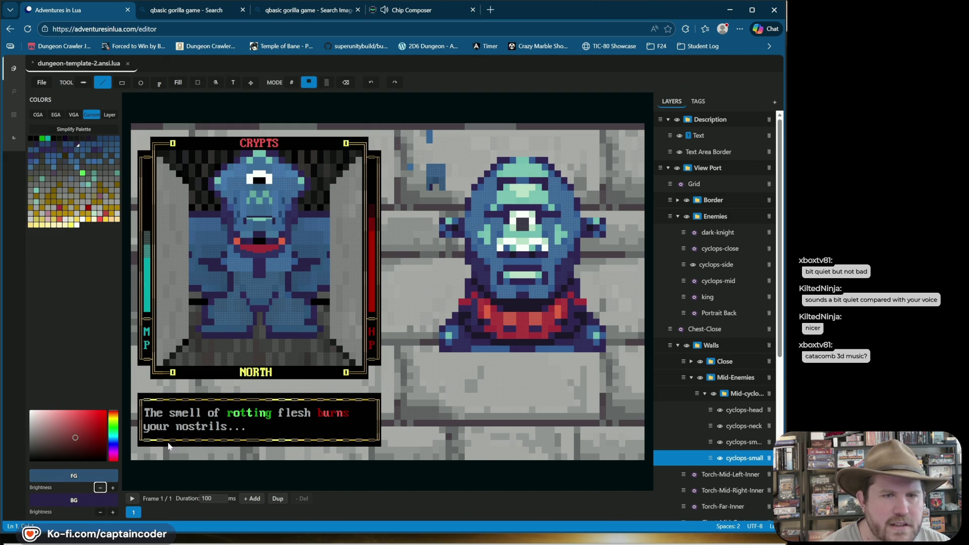
{"action": "left_click", "coordinate": [313, 334]}
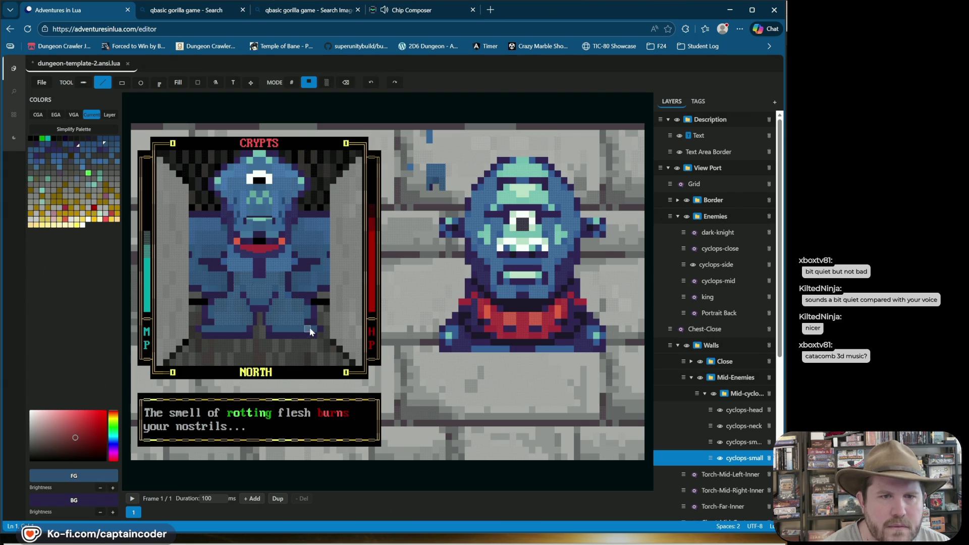
{"action": "left_click", "coordinate": [247, 329]}
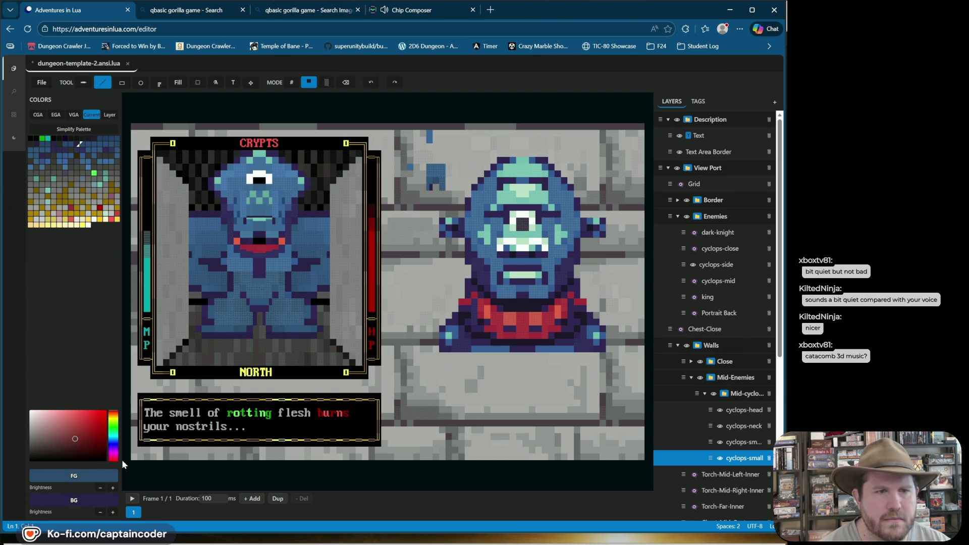
{"action": "left_click", "coordinate": [113, 489]}
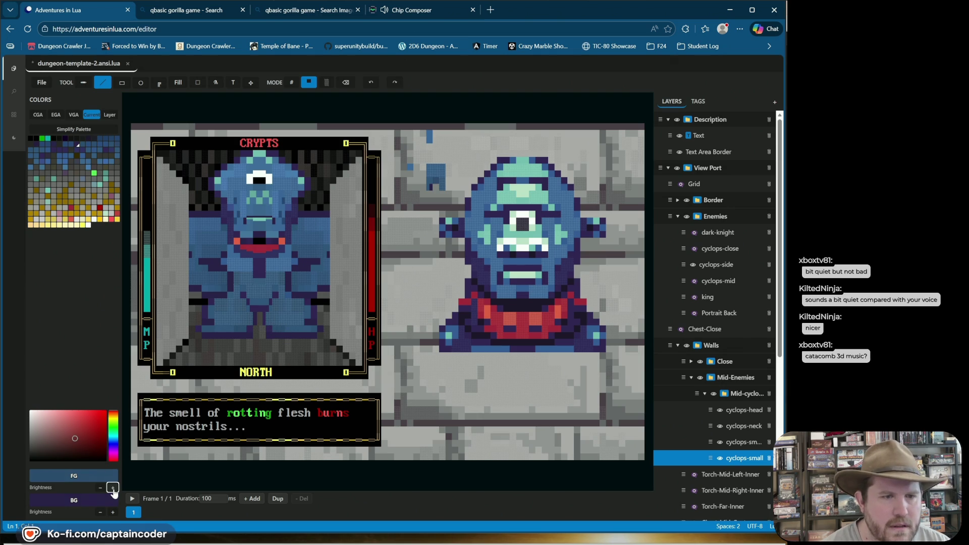
{"action": "left_click", "coordinate": [289, 328]}
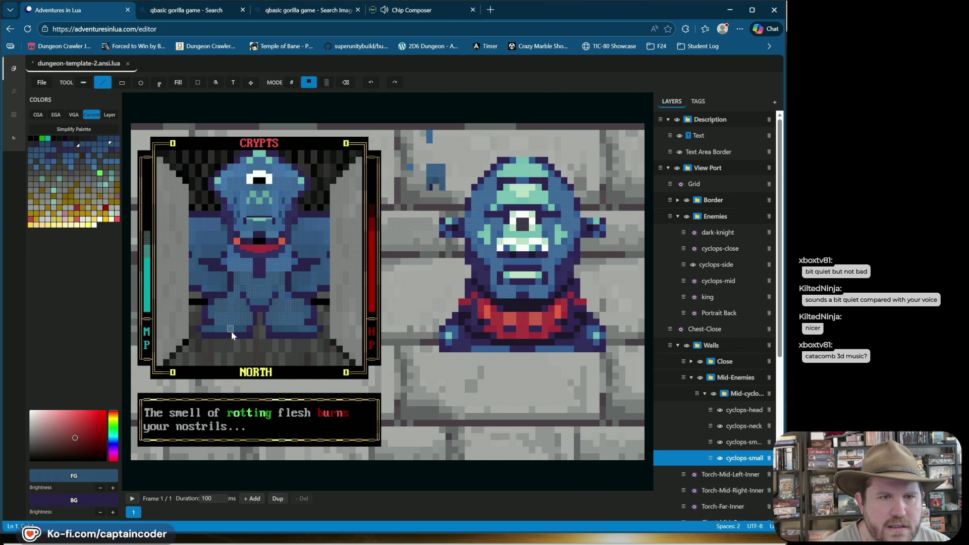
{"action": "left_click", "coordinate": [113, 488]}
{"action": "left_click", "coordinate": [304, 328]}
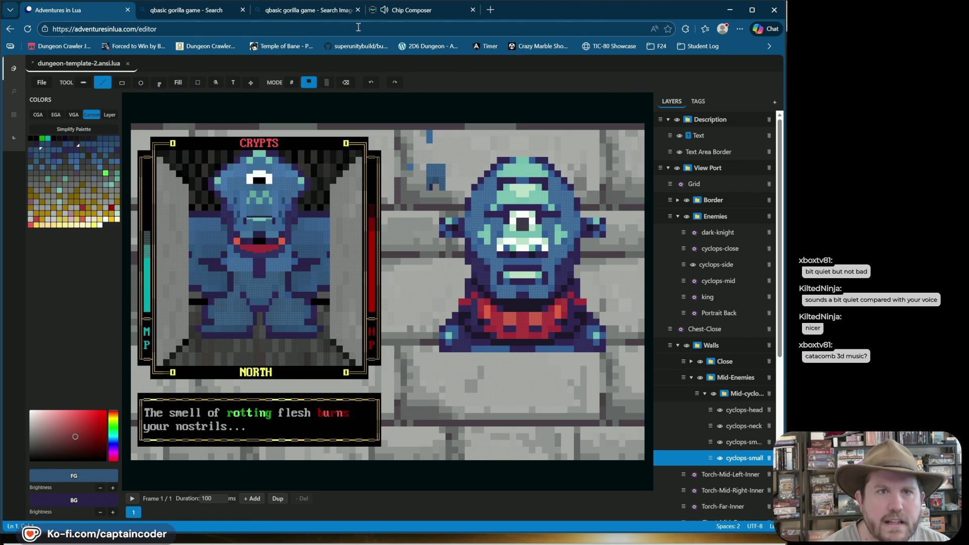
{"action": "left_click", "coordinate": [371, 83]}
{"action": "left_click", "coordinate": [217, 331]}
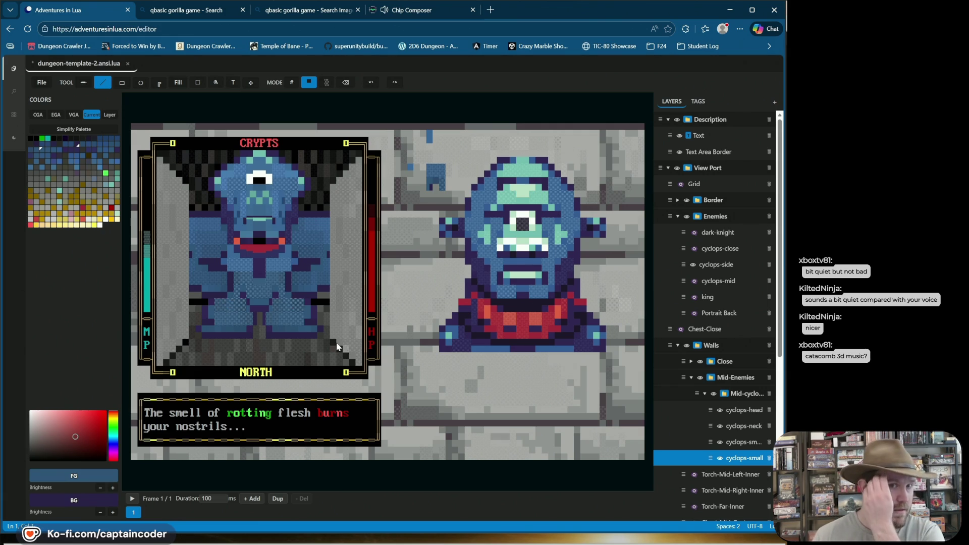
{"action": "key", "text": "ctrl+s"}
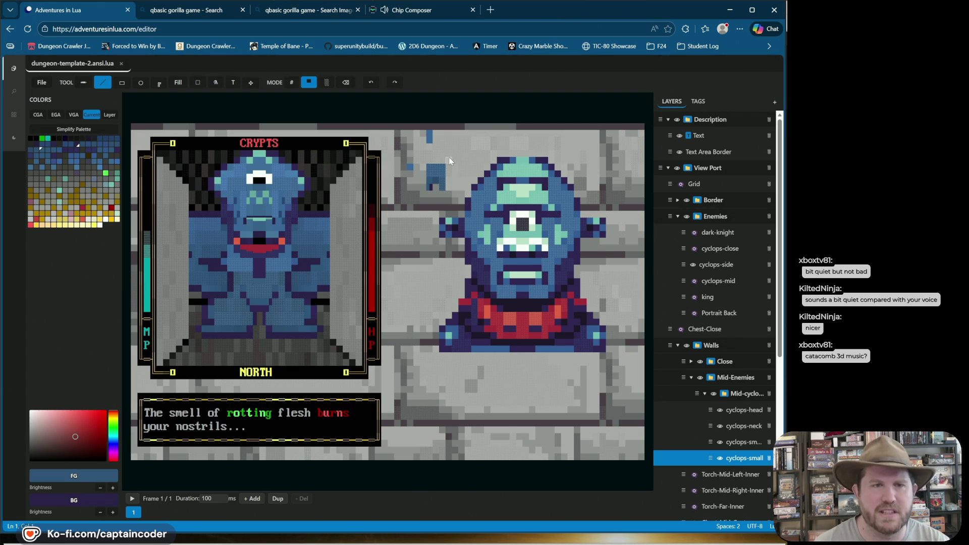
{"action": "left_click", "coordinate": [700, 362]}
{"action": "left_click", "coordinate": [701, 362]}
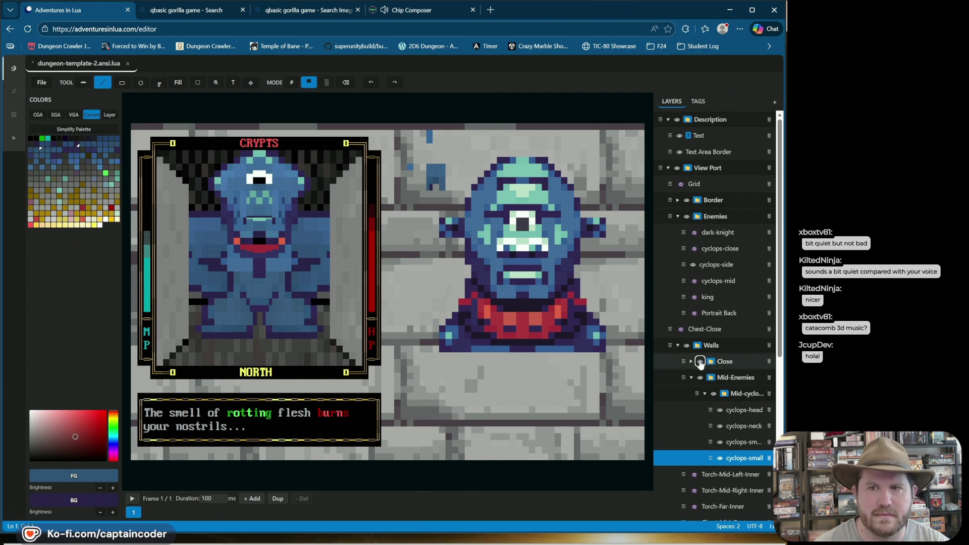
{"action": "left_click", "coordinate": [700, 362]}
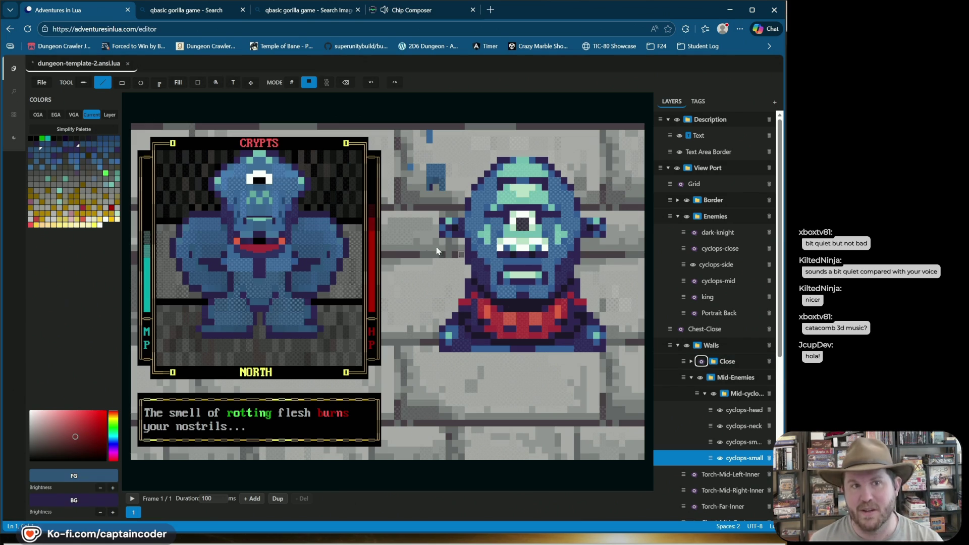
{"action": "left_click_drag", "start_coordinate": [462, 204], "coordinate": [317, 179]}
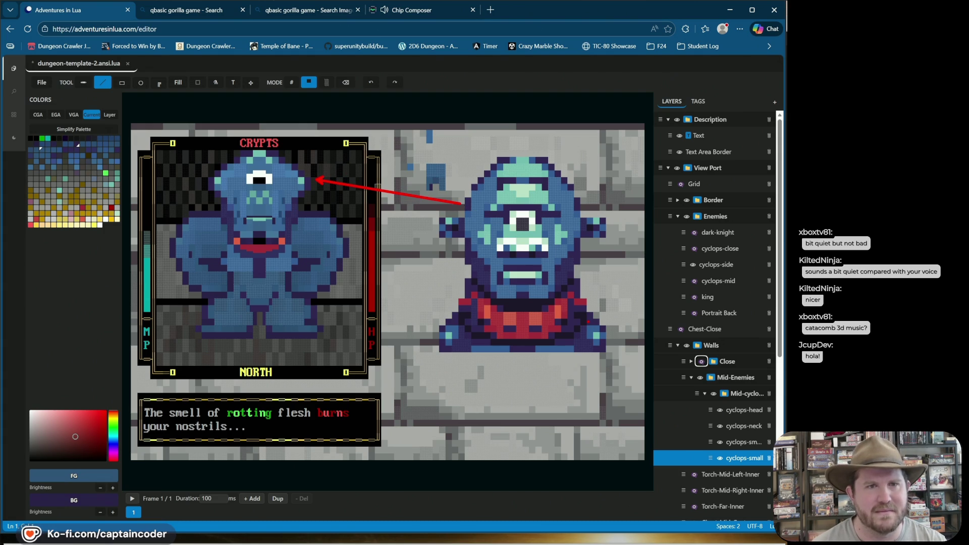
{"action": "key", "text": "Escape"}
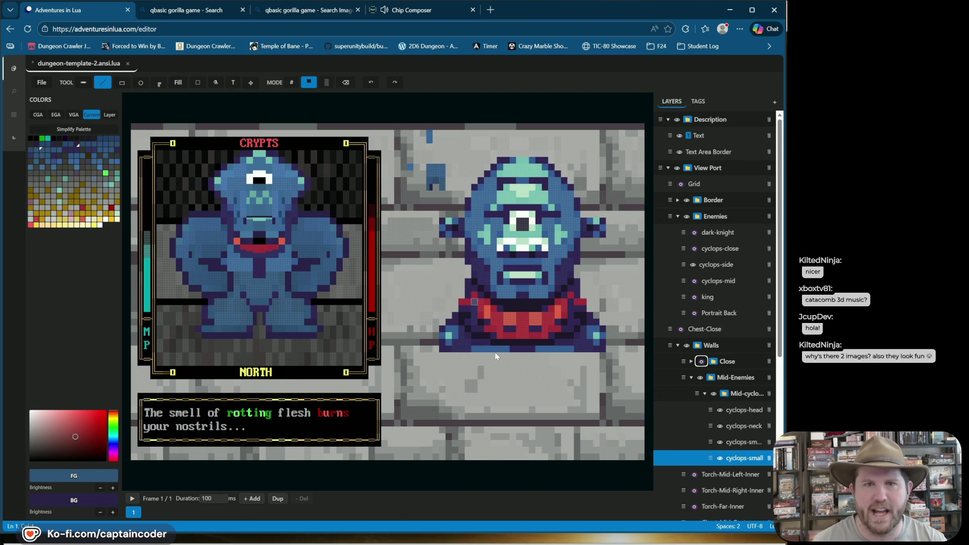
{"action": "left_click", "coordinate": [702, 362]}
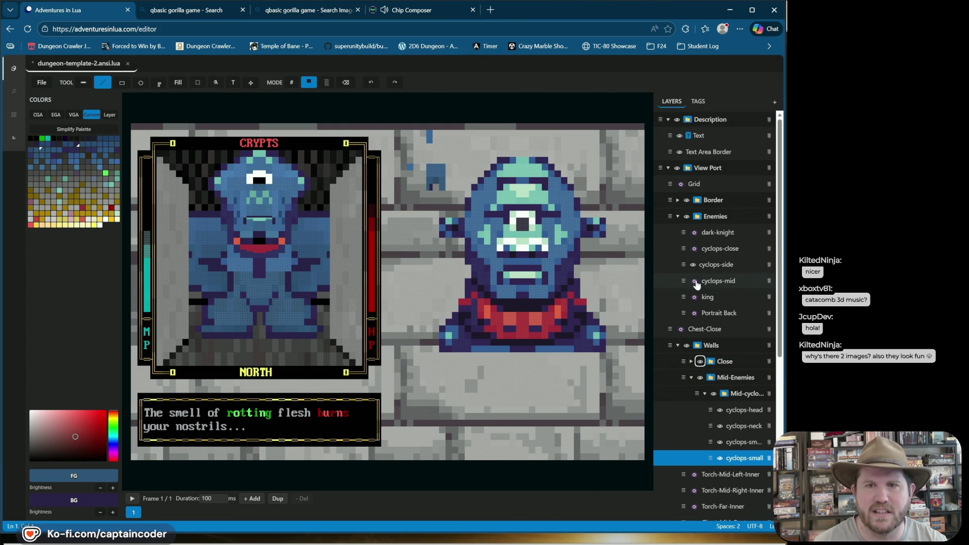
{"action": "left_click", "coordinate": [694, 249]}
{"action": "left_click", "coordinate": [693, 249]}
{"action": "left_click", "coordinate": [694, 249]}
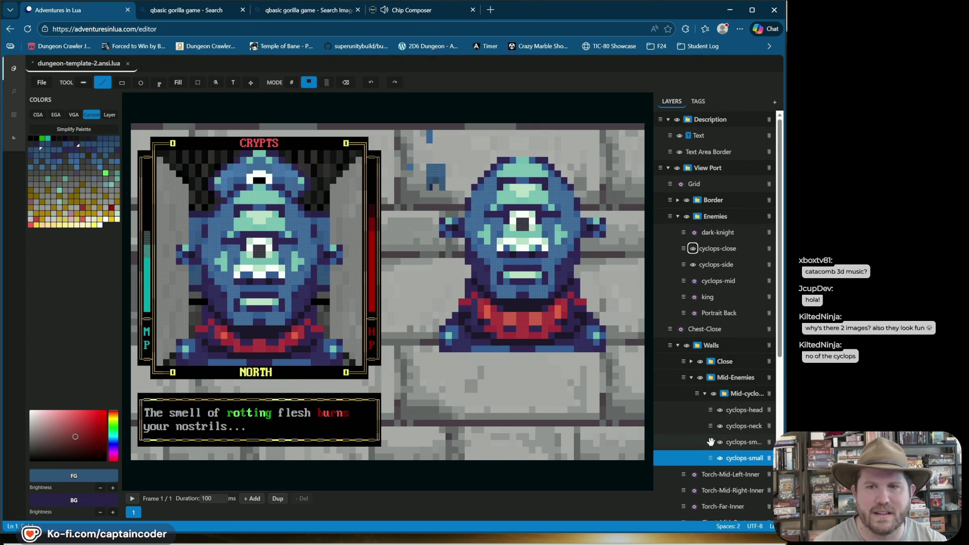
{"action": "left_click", "coordinate": [693, 248]}
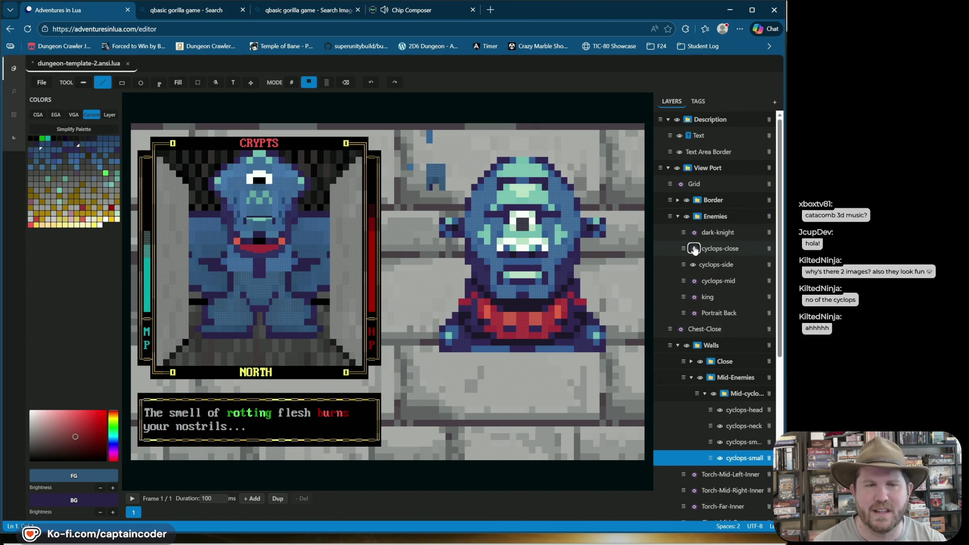
{"action": "left_click", "coordinate": [694, 248]}
{"action": "left_click", "coordinate": [693, 248]}
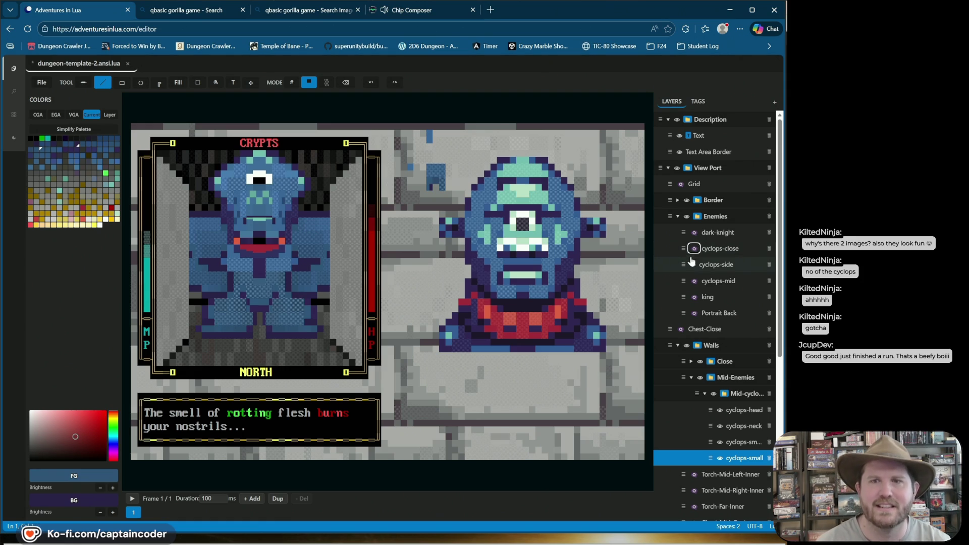
{"action": "left_click", "coordinate": [695, 249]}
{"action": "left_click", "coordinate": [695, 249]}
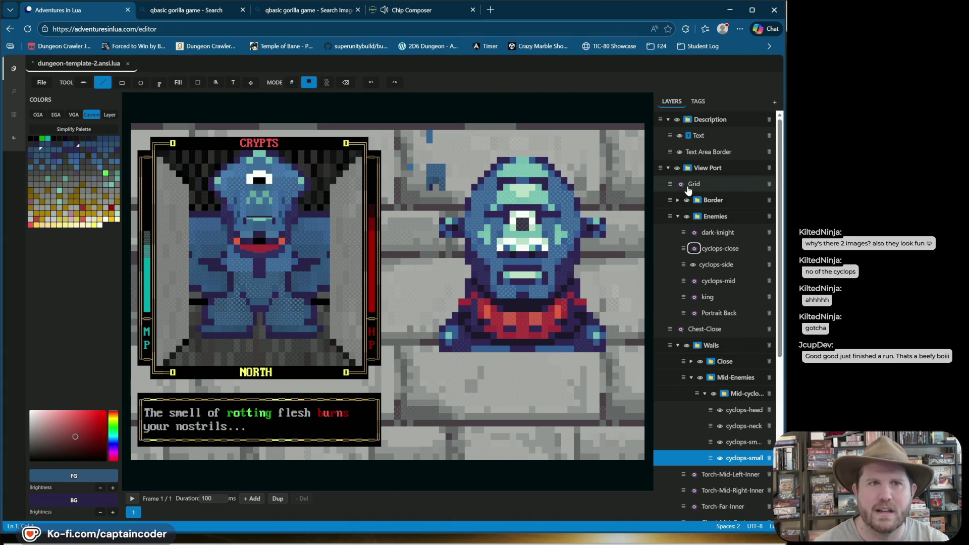
{"action": "key", "text": "ctrl+s"}
{"action": "left_click", "coordinate": [714, 394]}
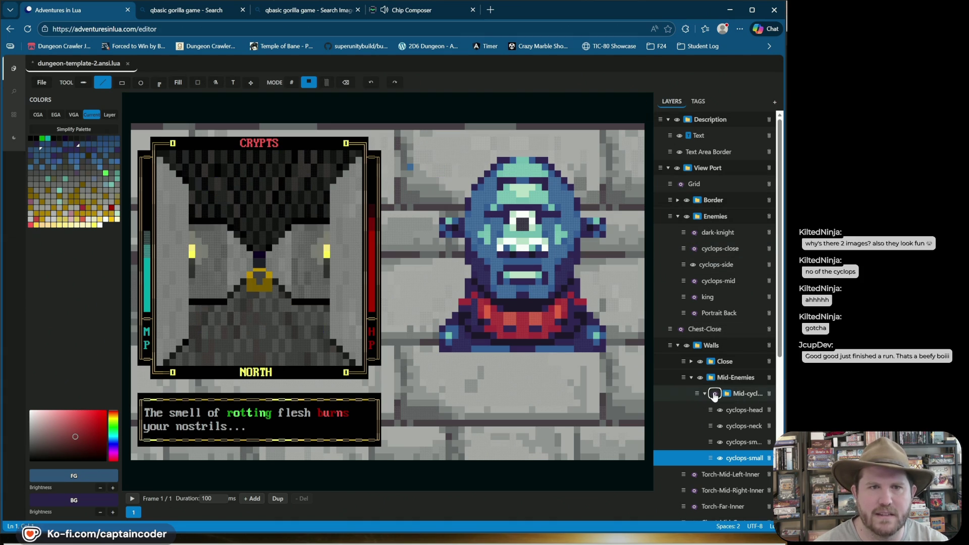
{"action": "left_click", "coordinate": [695, 279]}
{"action": "left_click", "coordinate": [693, 281]}
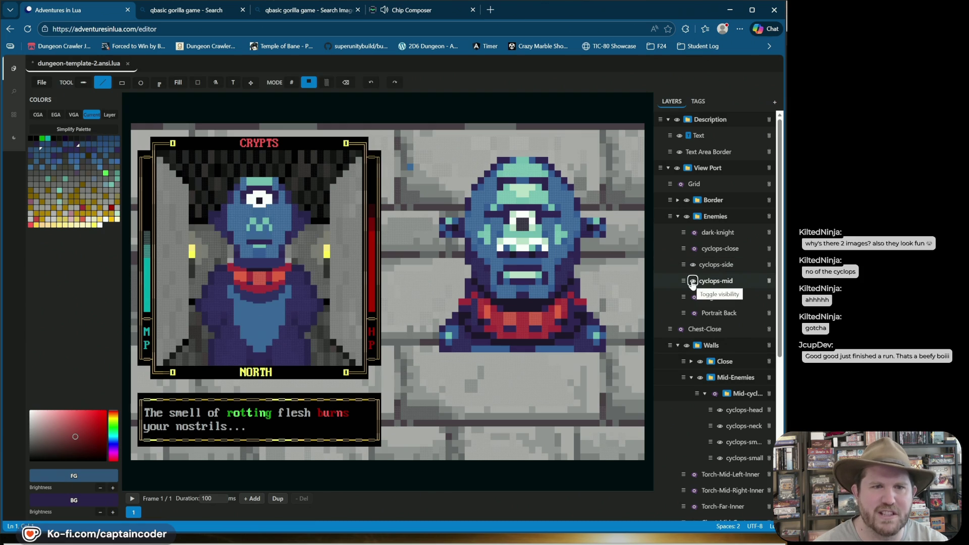
{"action": "left_click", "coordinate": [693, 281]}
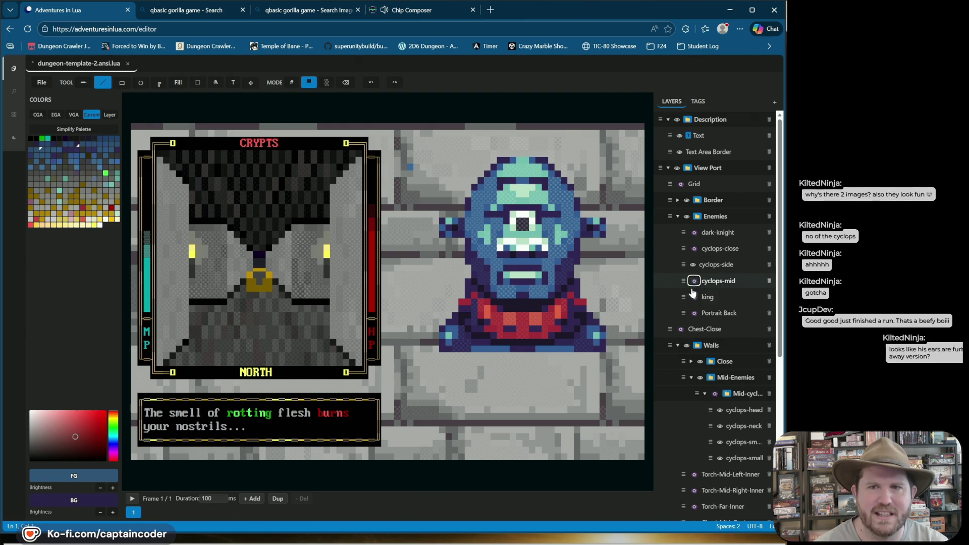
{"action": "left_click", "coordinate": [693, 249]}
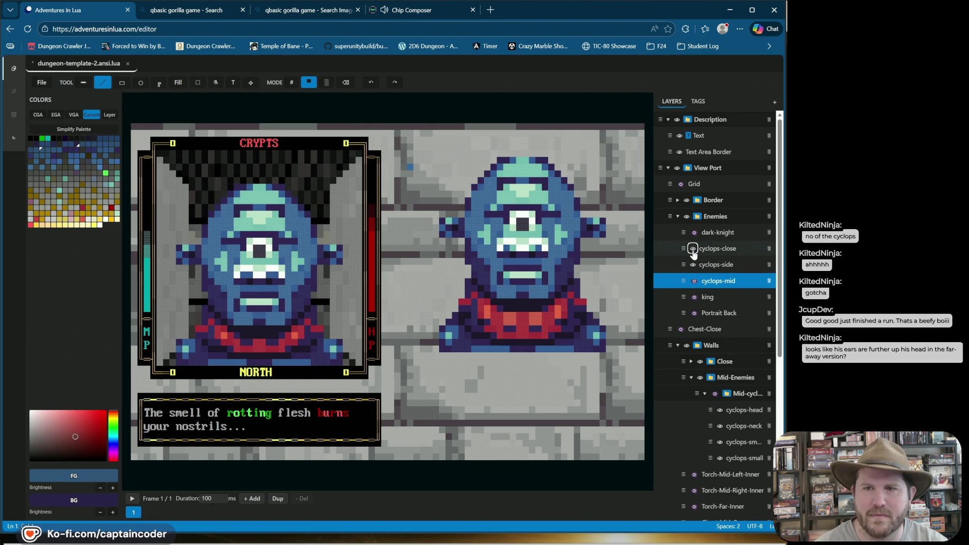
{"action": "left_click", "coordinate": [693, 248]}
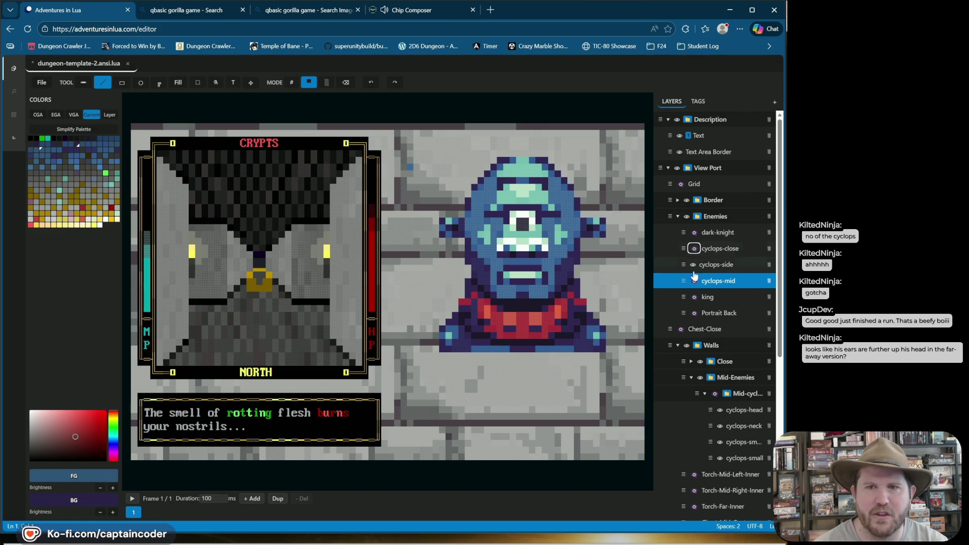
{"action": "left_click", "coordinate": [714, 393]}
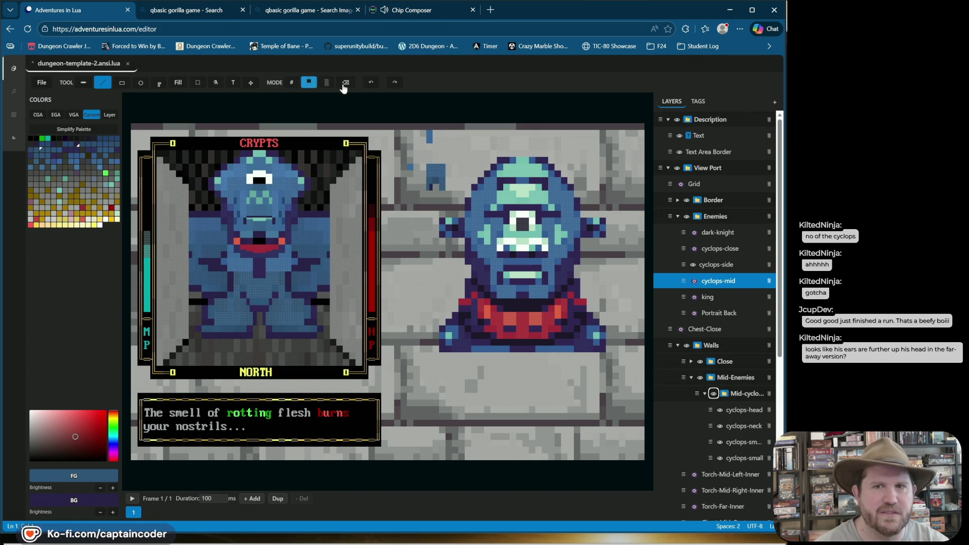
{"action": "left_click", "coordinate": [721, 411]}
{"action": "left_click", "coordinate": [721, 410]}
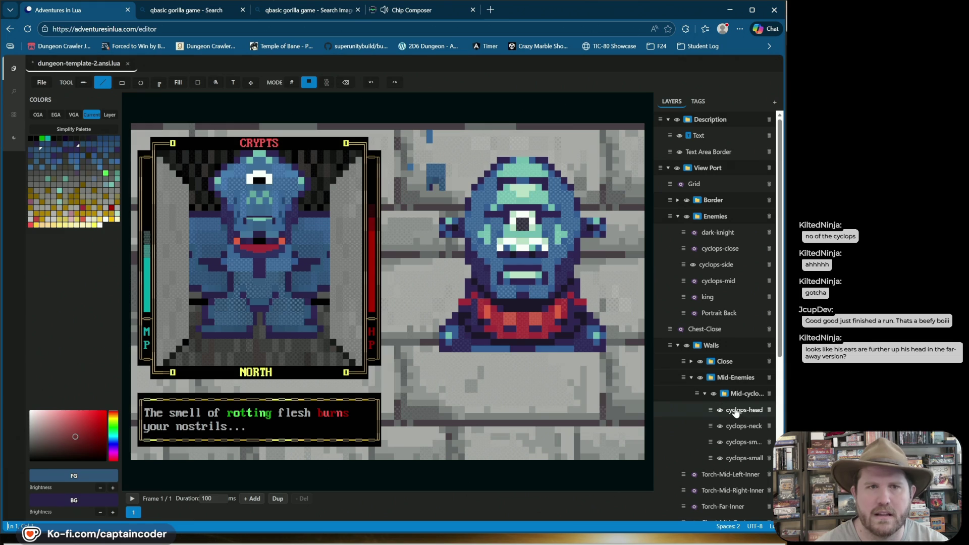
{"action": "left_click", "coordinate": [741, 410]}
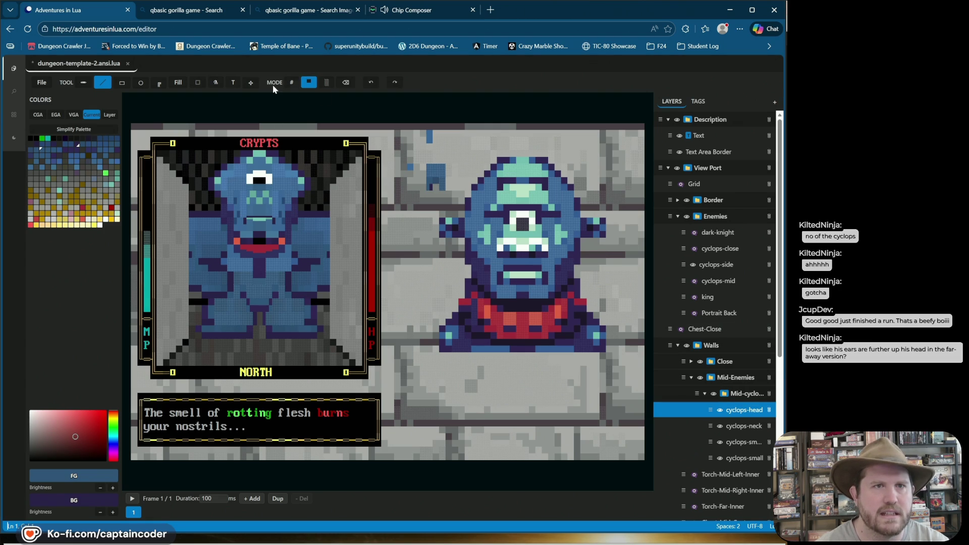
In character-cell mode, select the cyclops's right ear and raise it one cell.
{"action": "left_click", "coordinate": [291, 82]}
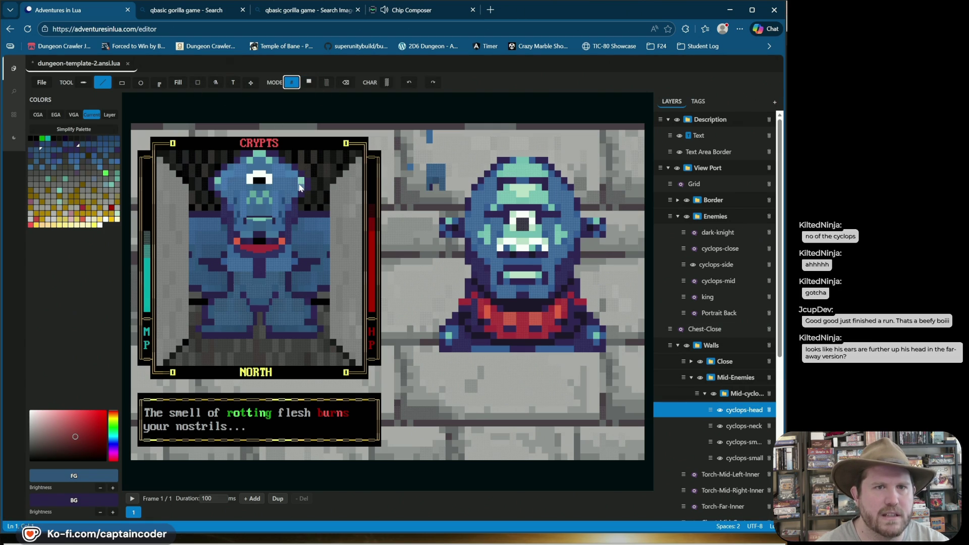
{"action": "left_click", "coordinate": [198, 82]}
{"action": "left_click_drag", "start_coordinate": [300, 177], "coordinate": [311, 189]}
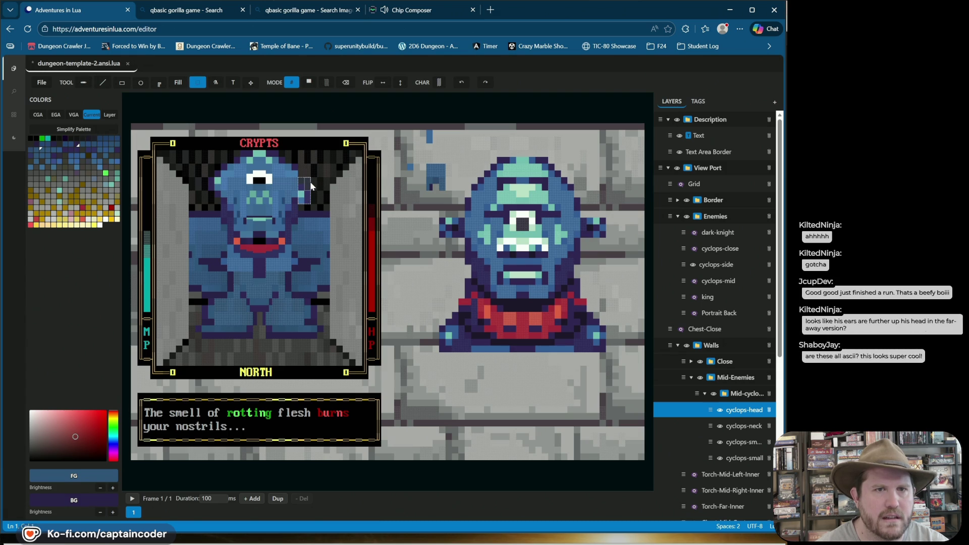
{"action": "key", "text": "Up"}
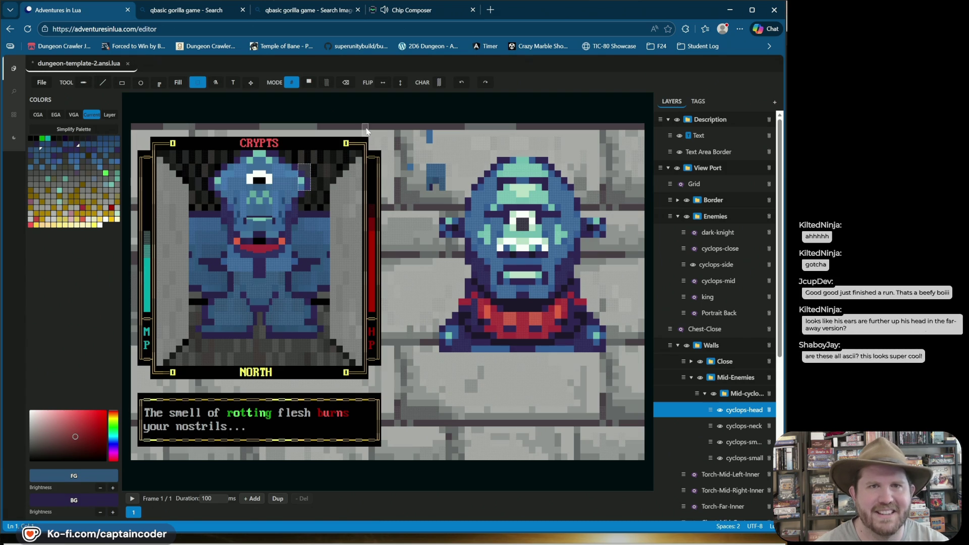
{"action": "left_click", "coordinate": [327, 127]}
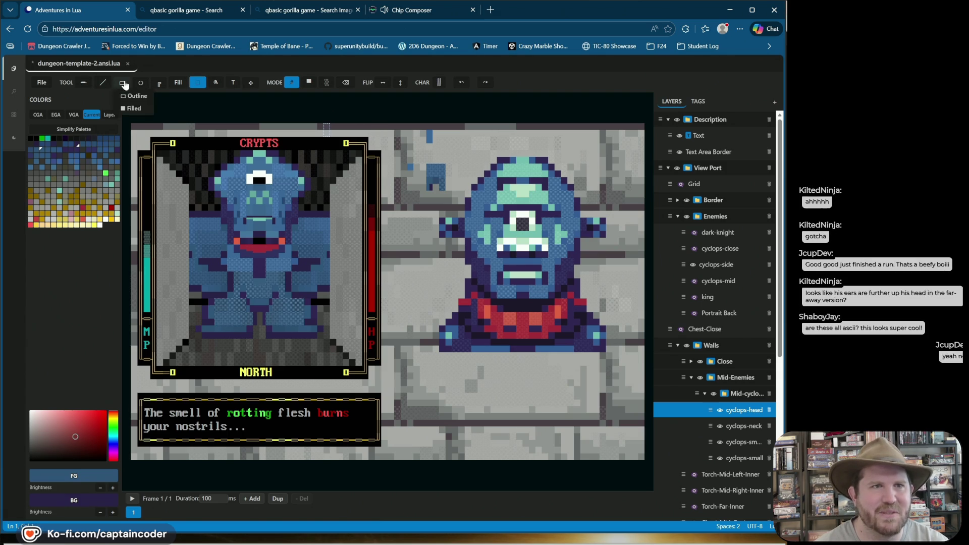
Return to the Line tool, save the dungeon template, and bring up File Options.
{"action": "left_click", "coordinate": [109, 84]}
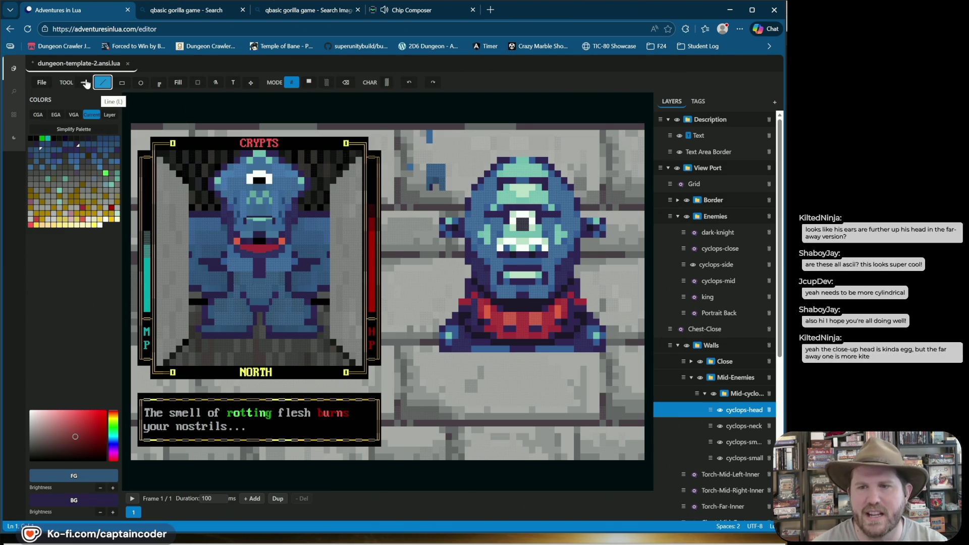
{"action": "key", "text": "ctrl+s"}
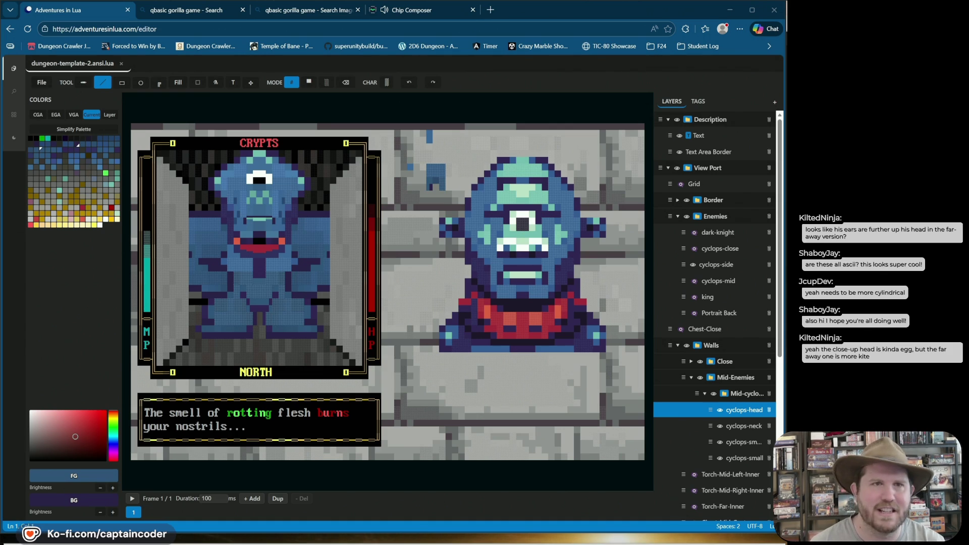
{"action": "left_click", "coordinate": [42, 83]}
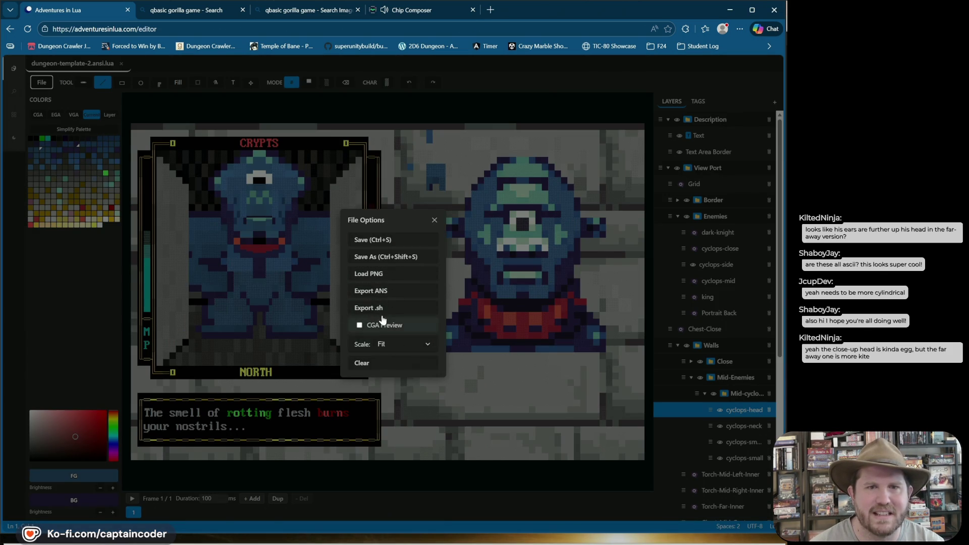
Export the drawing as the shell script dungeon-template-2.sh into Downloads.
{"action": "left_click", "coordinate": [382, 311]}
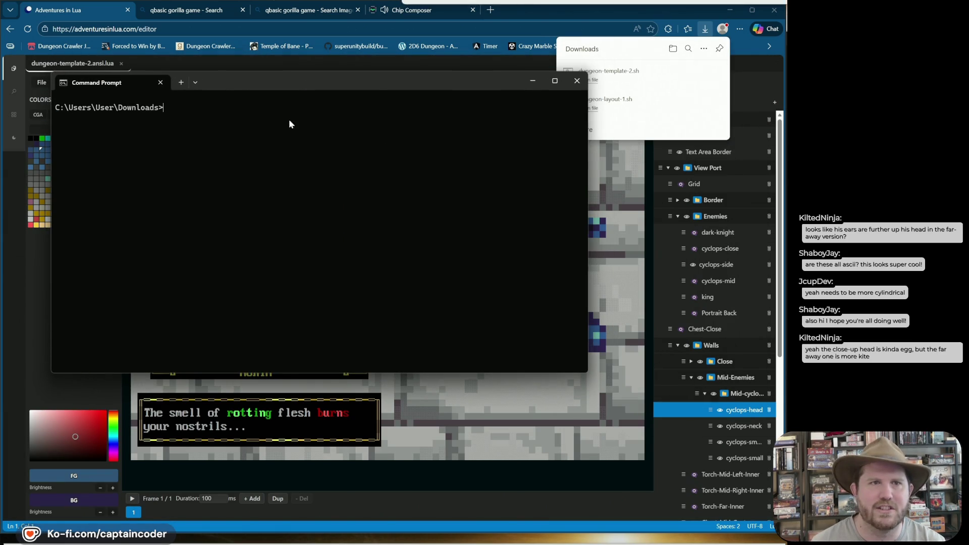
Run bash dungeon-template-2.sh in Command Prompt to render the cyclops crypt scene.
{"action": "type", "text": "bash DungeonFooty"}
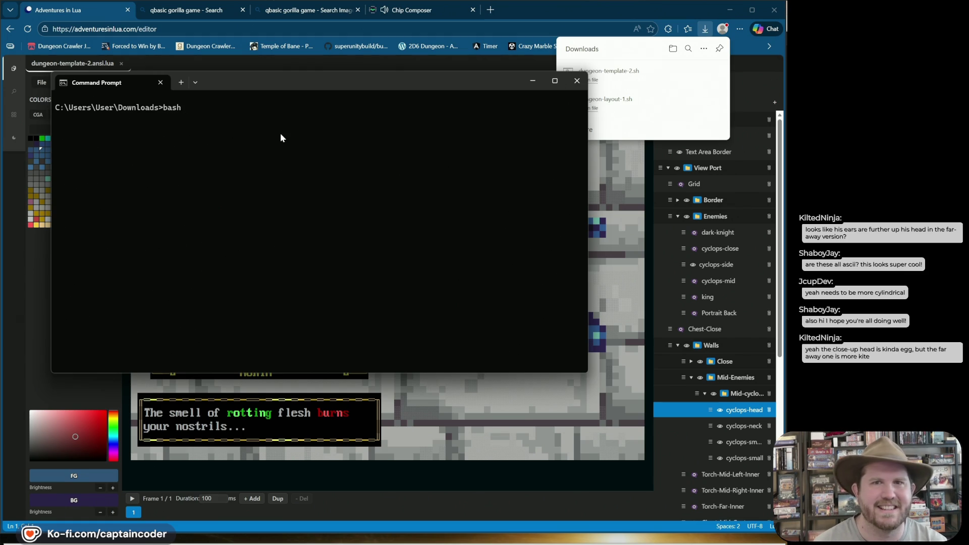
{"action": "key", "text": "BackSpace"}
{"action": "key", "text": "BackSpace"}
{"action": "key", "text": "BackSpace"}
{"action": "type", "text": "dungeon"}
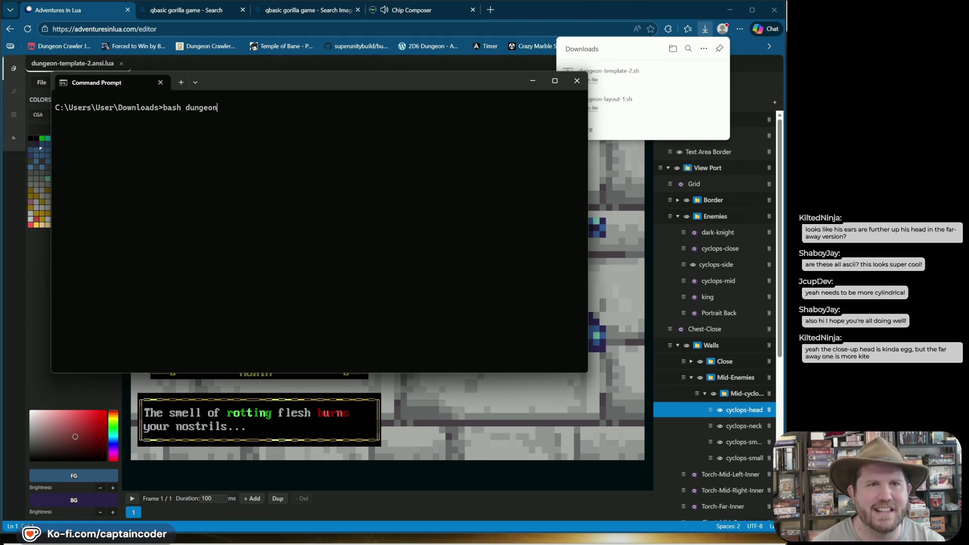
{"action": "key", "text": "Tab"}
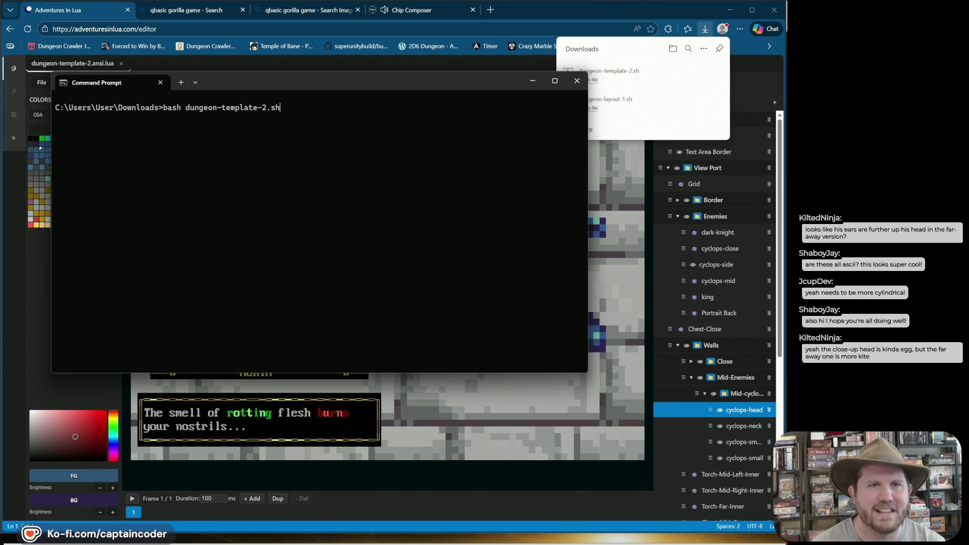
{"action": "key", "text": "Return"}
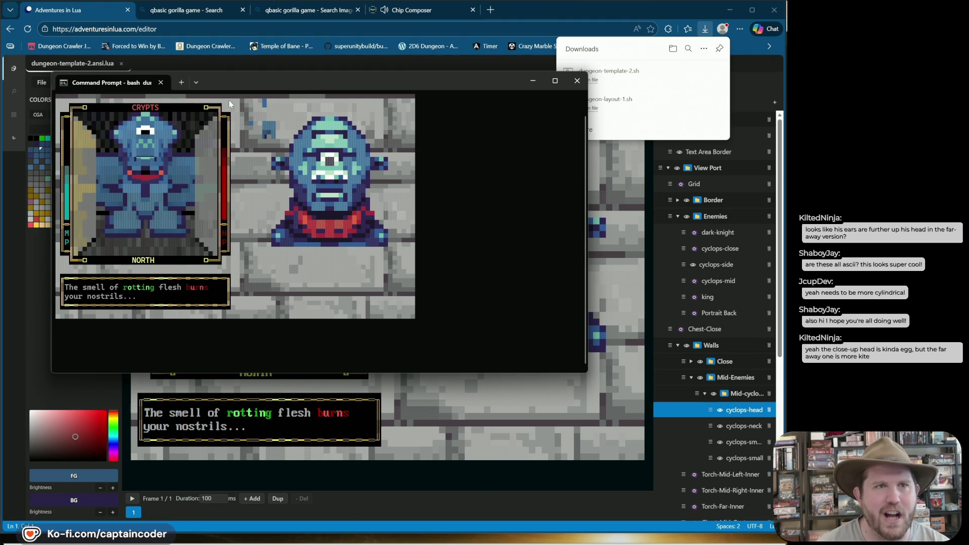
{"action": "mouse_move", "coordinate": [255, 90]}
{"action": "left_mouse_down"}
{"action": "mouse_move", "coordinate": [262, 79]}
{"action": "mouse_move", "coordinate": [261, 94]}
{"action": "left_mouse_up"}
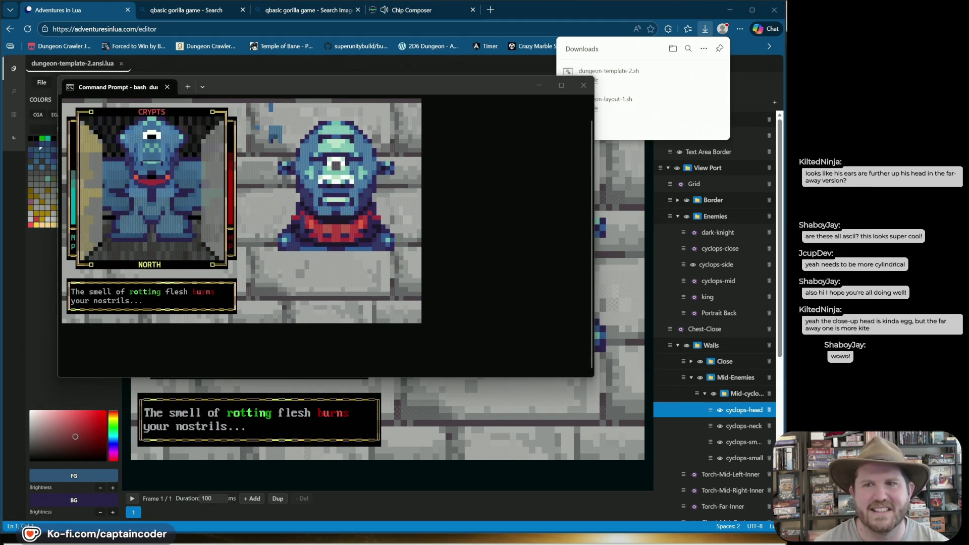
{"action": "left_click", "coordinate": [313, 200]}
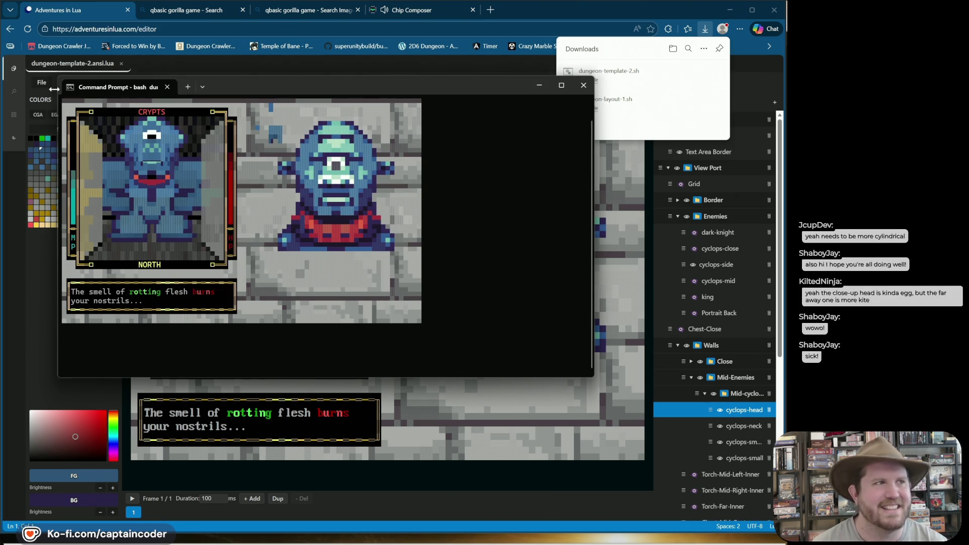
Close the terminal window and the Chip Composer tab.
{"action": "left_click", "coordinate": [587, 89]}
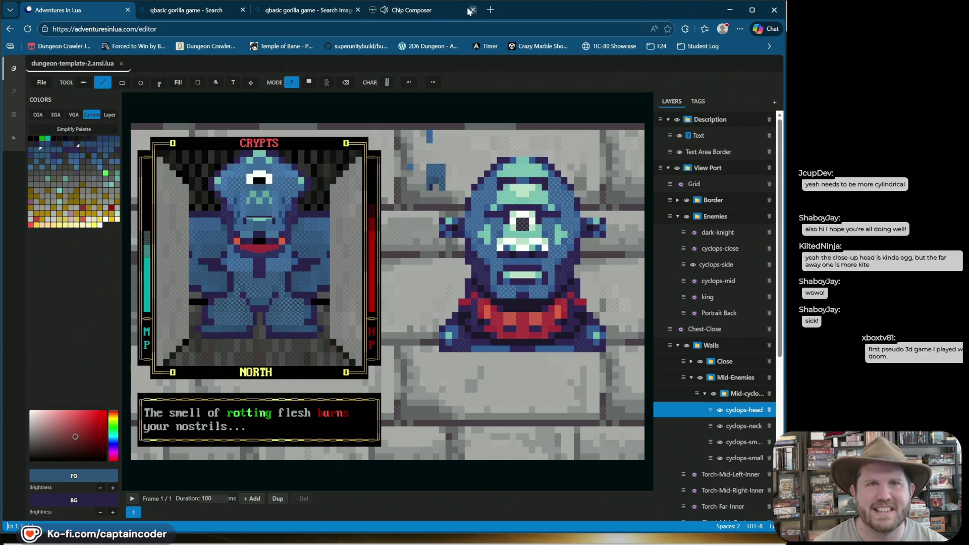
{"action": "left_click", "coordinate": [423, 13]}
{"action": "key", "text": "ctrl+w"}
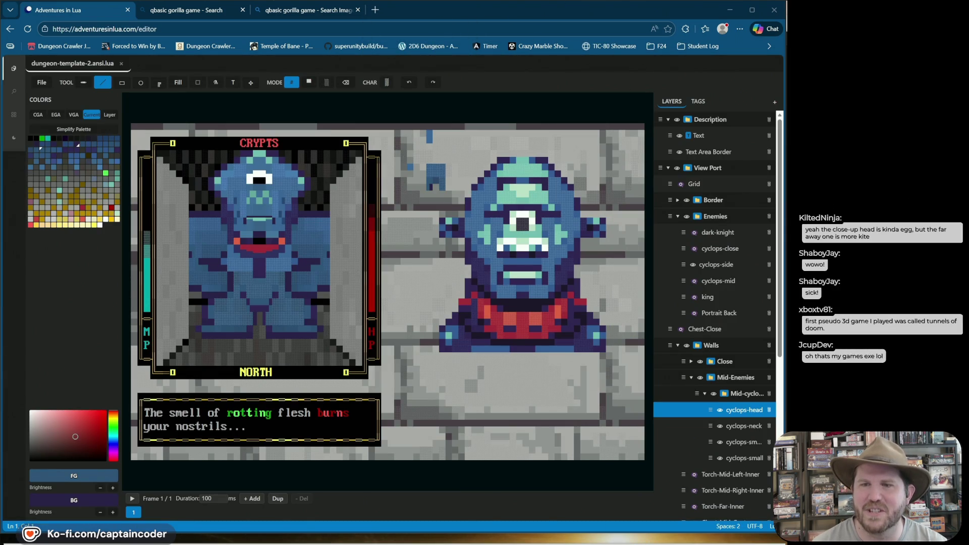
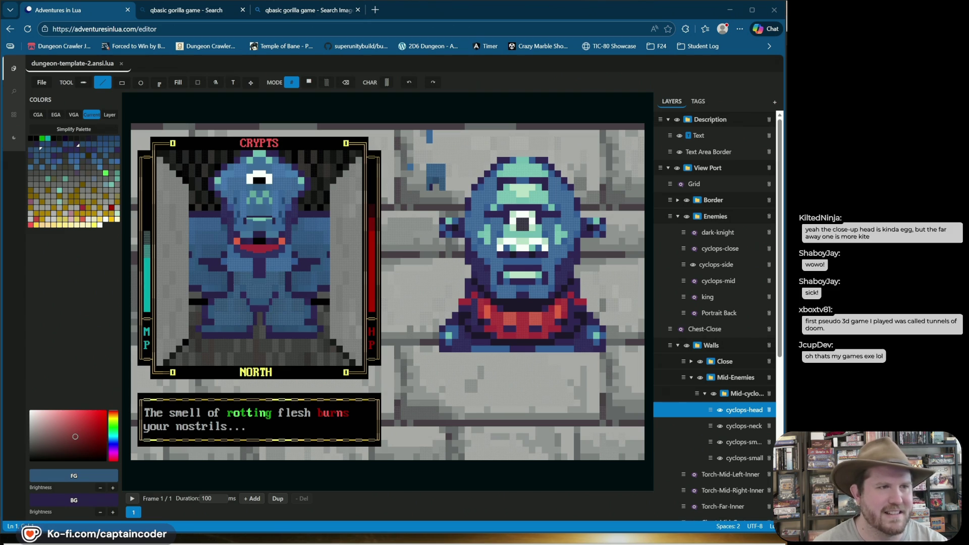
Switch to half-block mode and eyedrop the dark purple and teal from a cyclops head cell.
{"action": "left_click", "coordinate": [581, 10]}
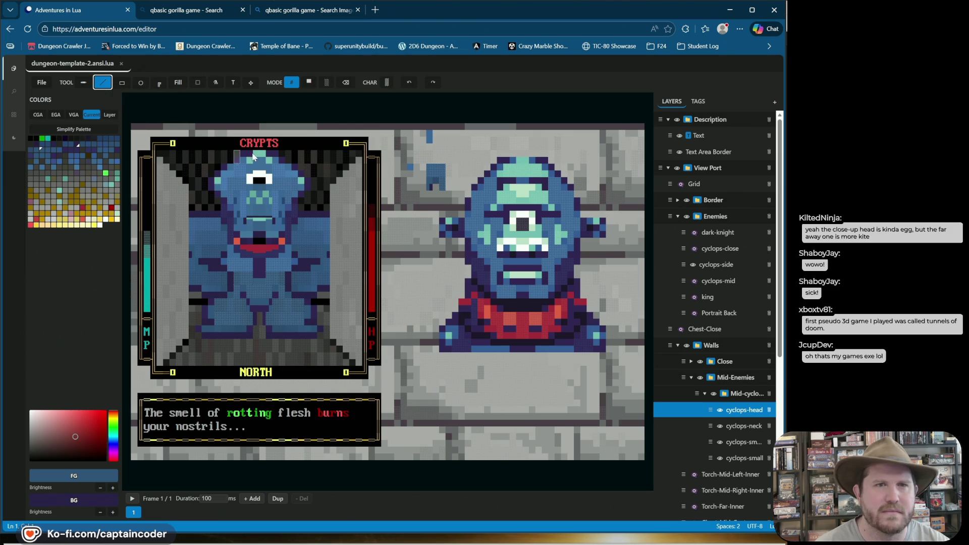
{"action": "left_click", "coordinate": [309, 83]}
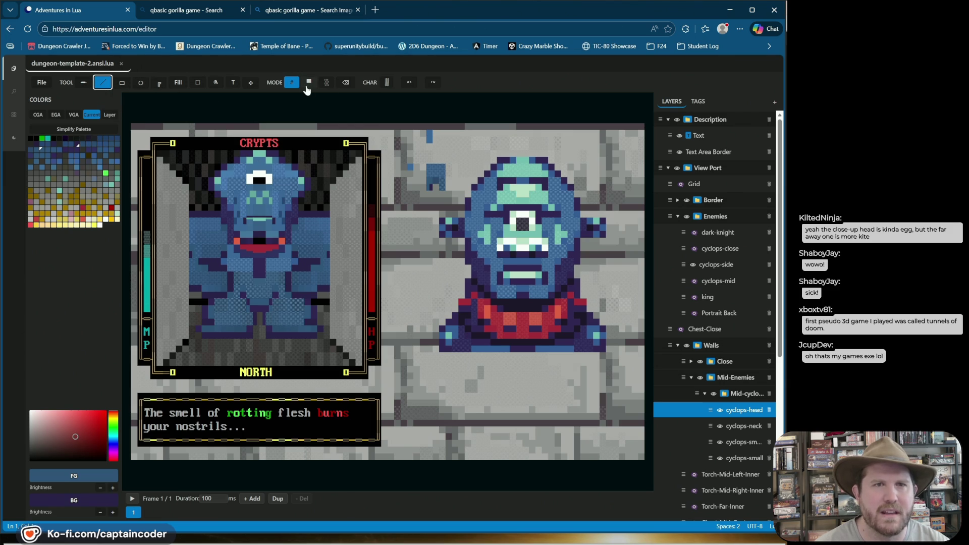
{"action": "left_click", "coordinate": [244, 161], "text": "alt"}
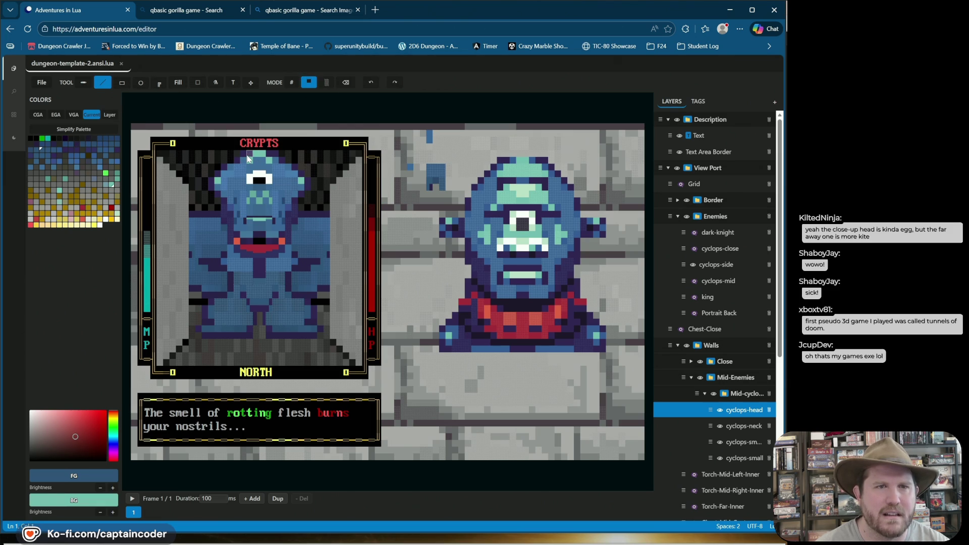
Paint trial cells on the head's left edge, then undo the last one.
{"action": "left_click", "coordinate": [223, 174]}
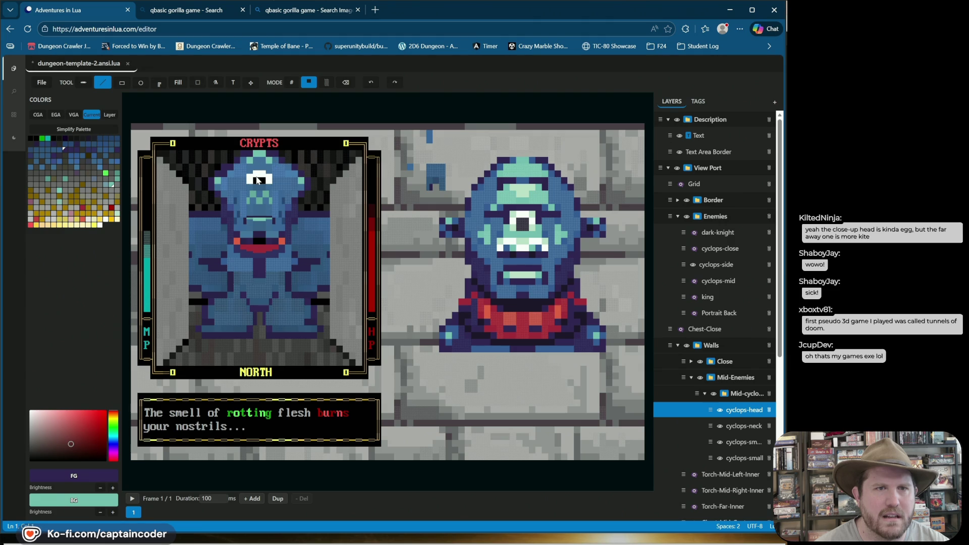
{"action": "left_click", "coordinate": [237, 174]}
{"action": "key", "text": "ctrl+z"}
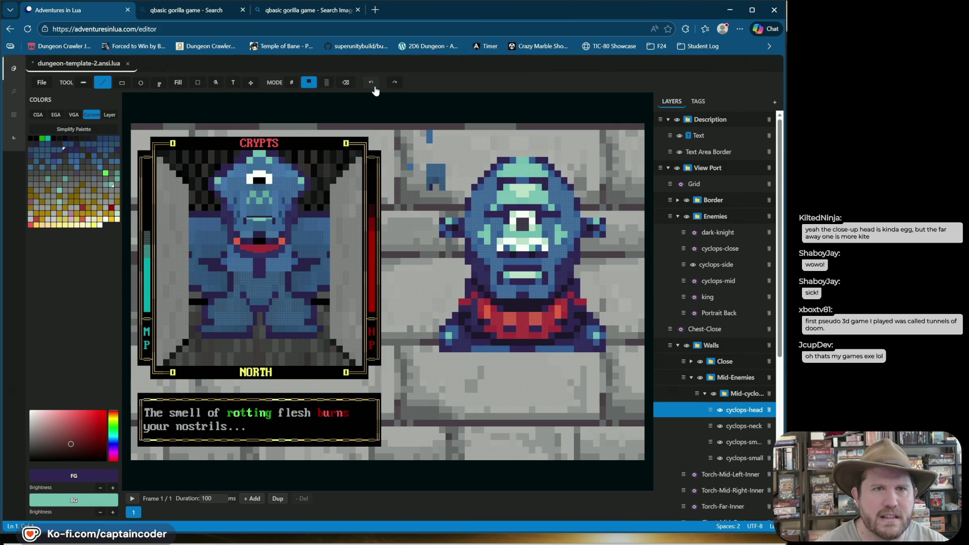
{"action": "left_click", "coordinate": [198, 82]}
{"action": "left_click_drag", "start_coordinate": [213, 153], "coordinate": [227, 211]}
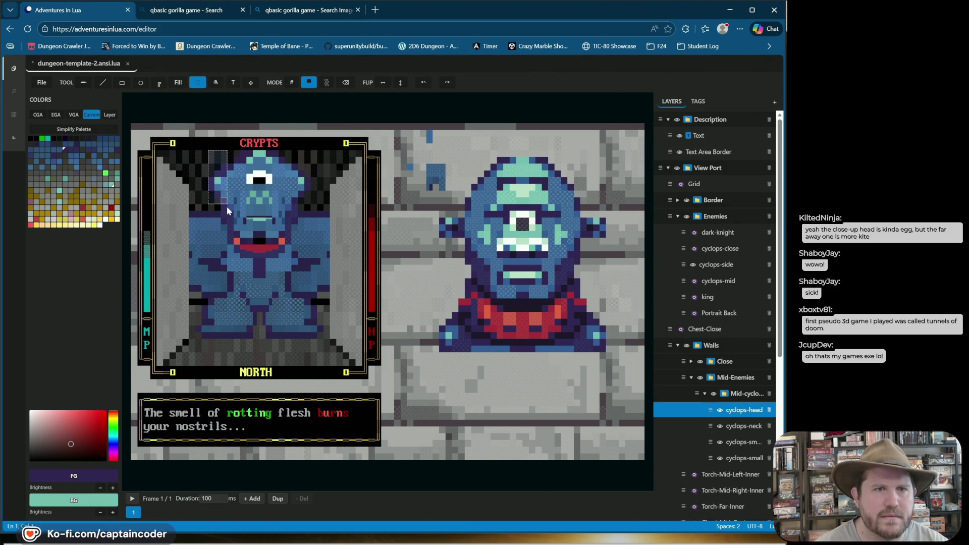
{"action": "left_click_drag", "start_coordinate": [202, 178], "coordinate": [205, 183]}
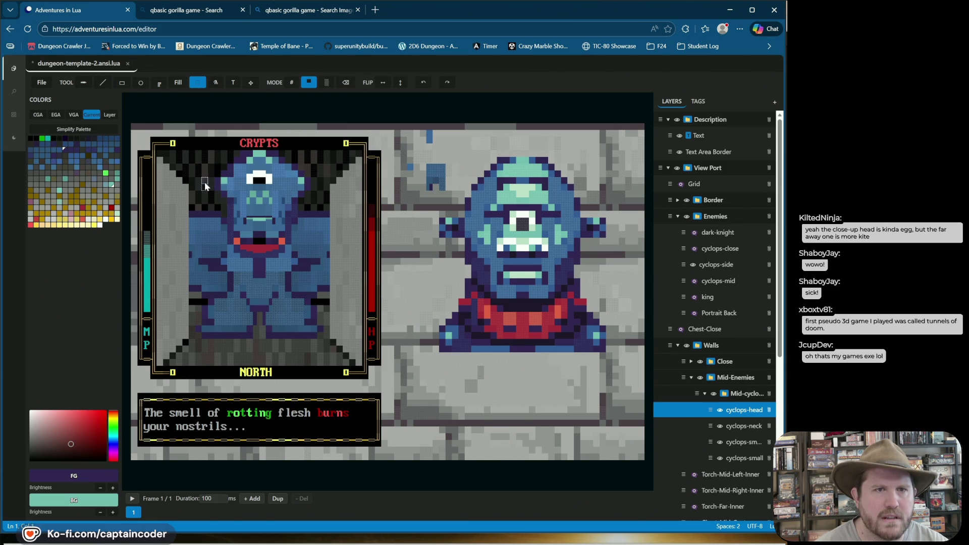
{"action": "left_click_drag", "start_coordinate": [298, 138], "coordinate": [307, 203]}
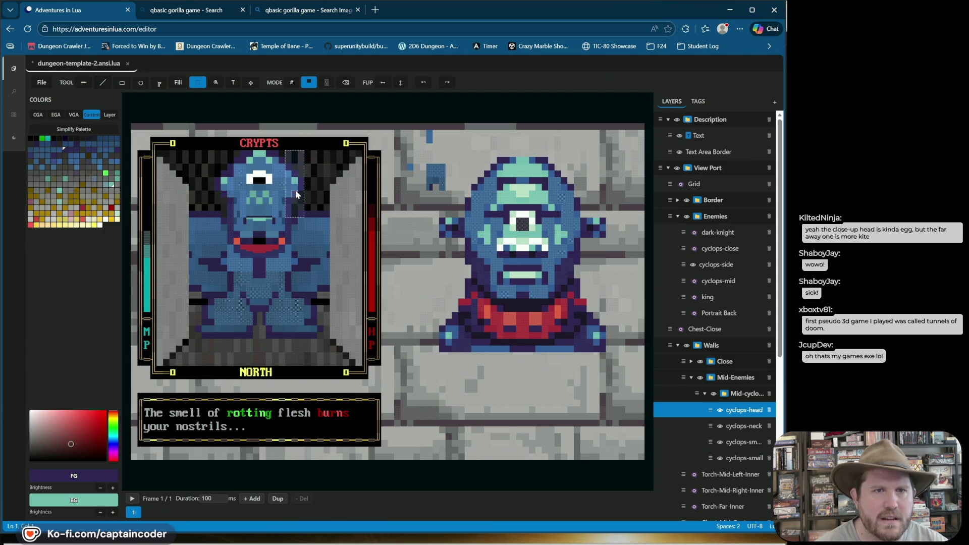
{"action": "left_click_drag", "start_coordinate": [323, 150], "coordinate": [329, 162]}
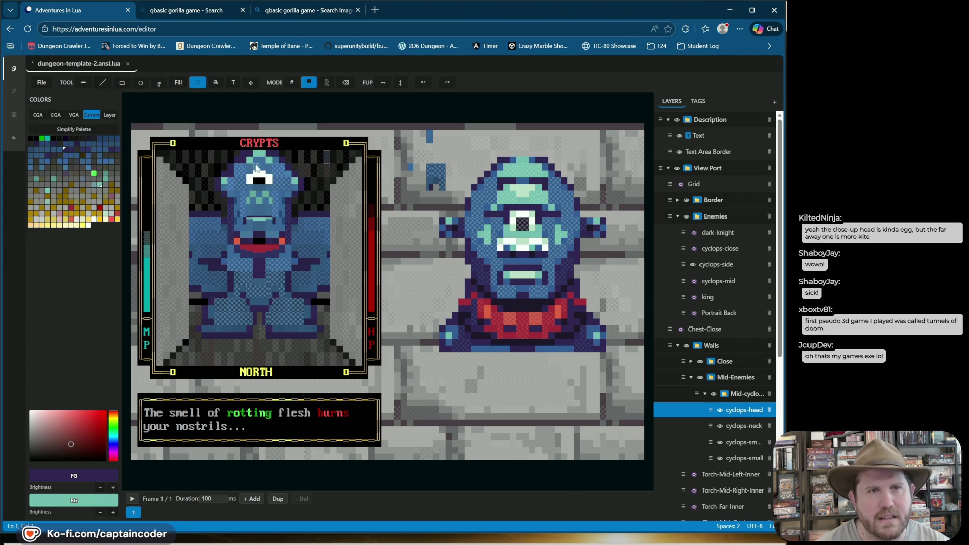
{"action": "mouse_move", "coordinate": [248, 153]}
{"action": "left_mouse_down"}
{"action": "mouse_move", "coordinate": [286, 163]}
{"action": "mouse_move", "coordinate": [274, 173]}
{"action": "mouse_move", "coordinate": [275, 163]}
{"action": "left_mouse_up"}
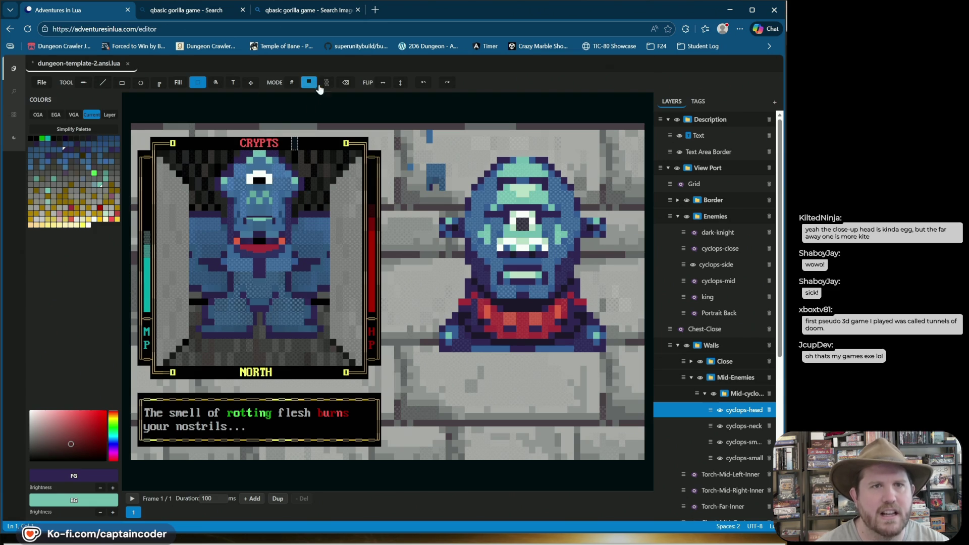